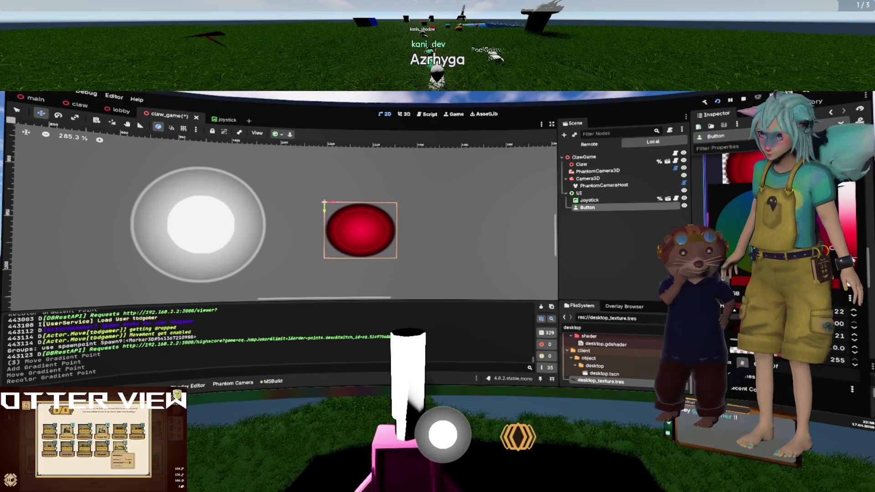
Reselect the Button node and scroll the Inspector up to Theme Overrides > Styles.
click(502, 233)
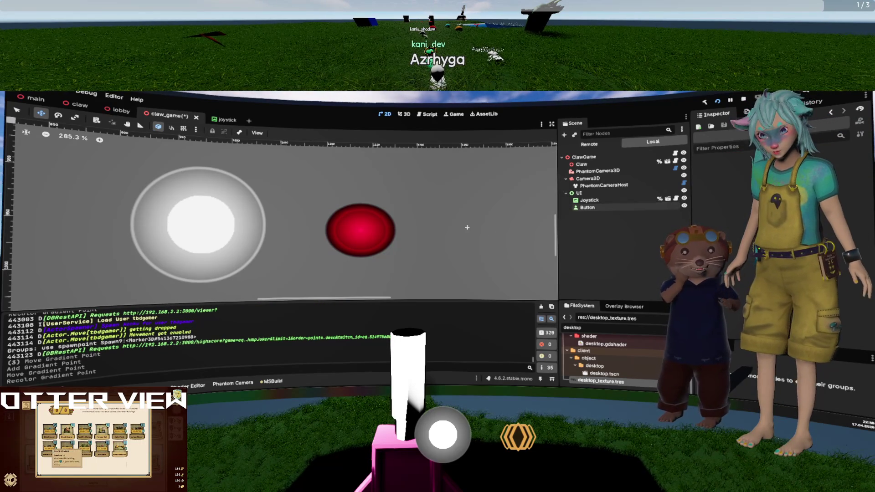
scroll(503, 234, down, 4)
scroll(451, 223, up, 3)
click(590, 207)
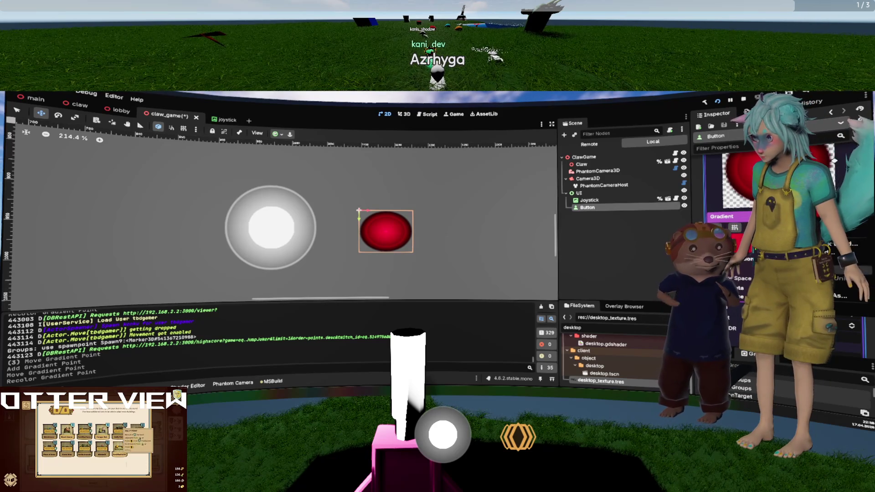
scroll(774, 228, up, 3)
scroll(729, 205, up, 1)
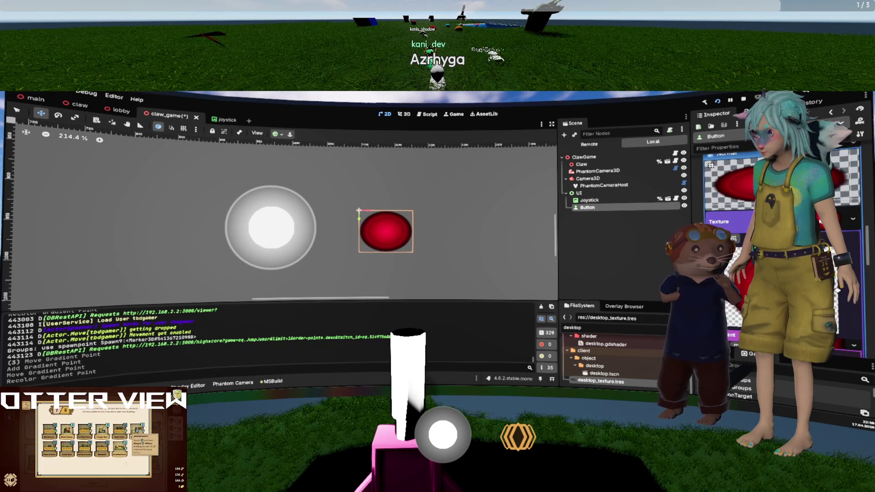
scroll(774, 205, up, 3)
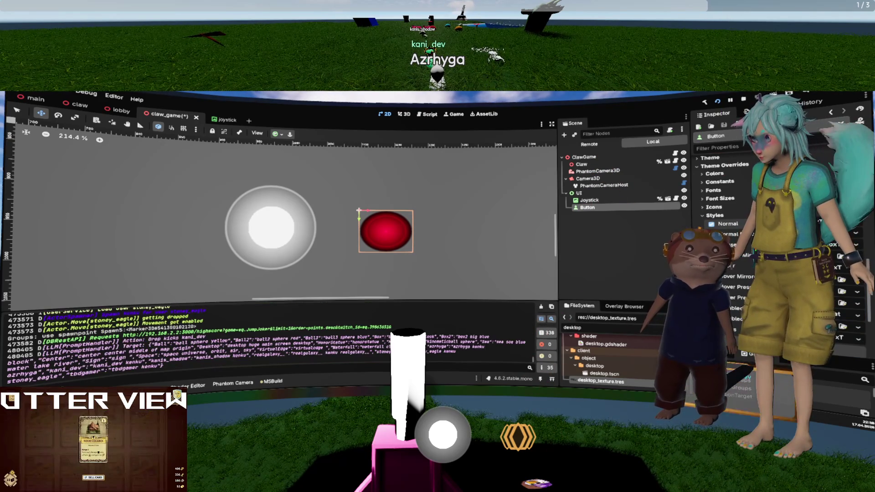
Make the Button's style texture and its gradient unique with Make Unique (Recursive), confirming twice.
click(774, 255)
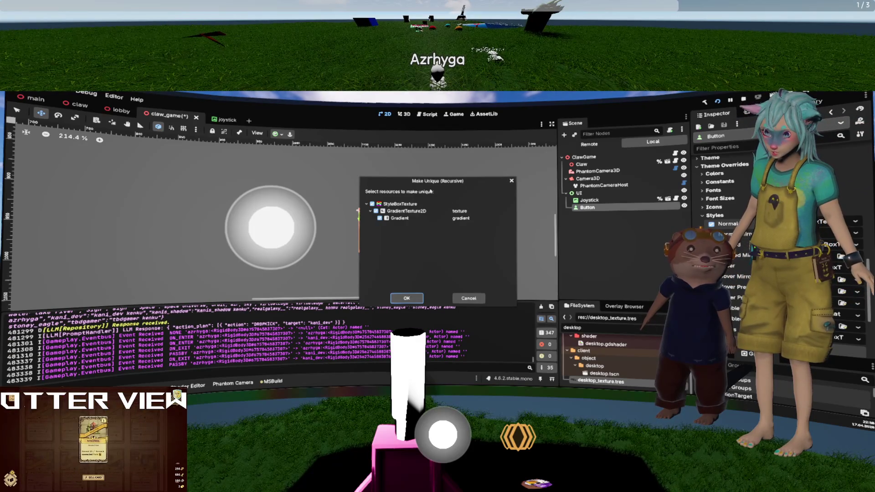
click(406, 299)
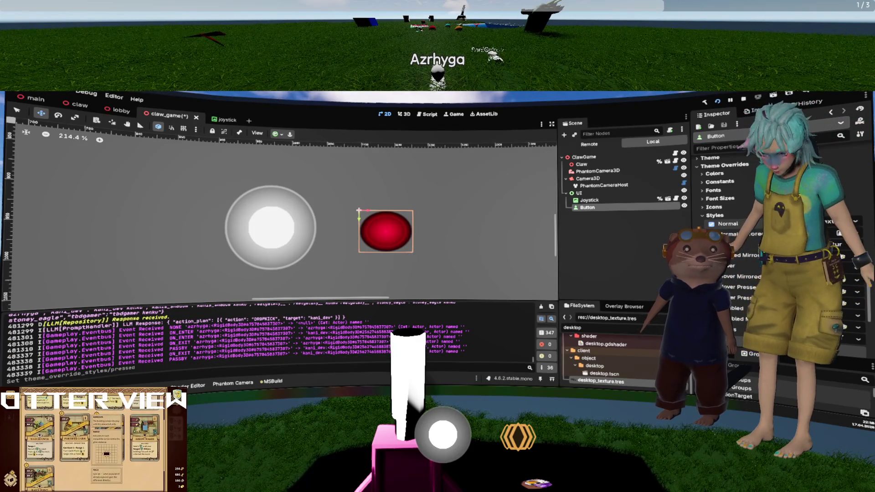
click(775, 255)
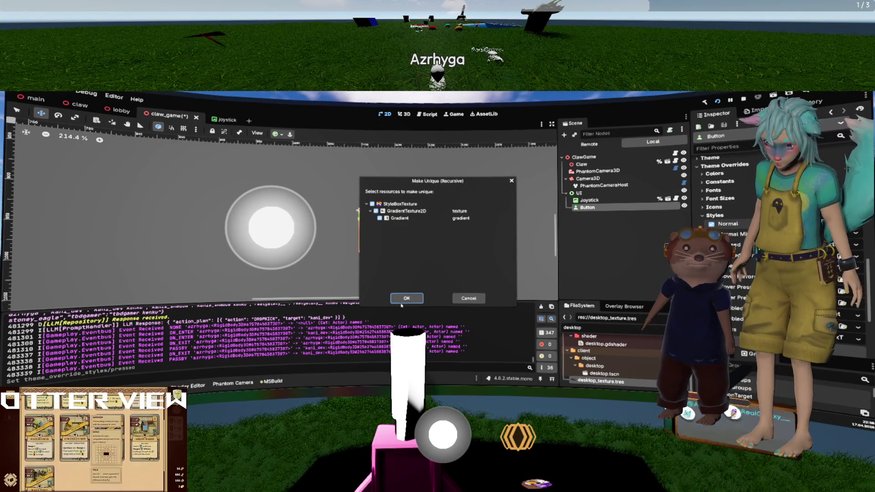
click(404, 299)
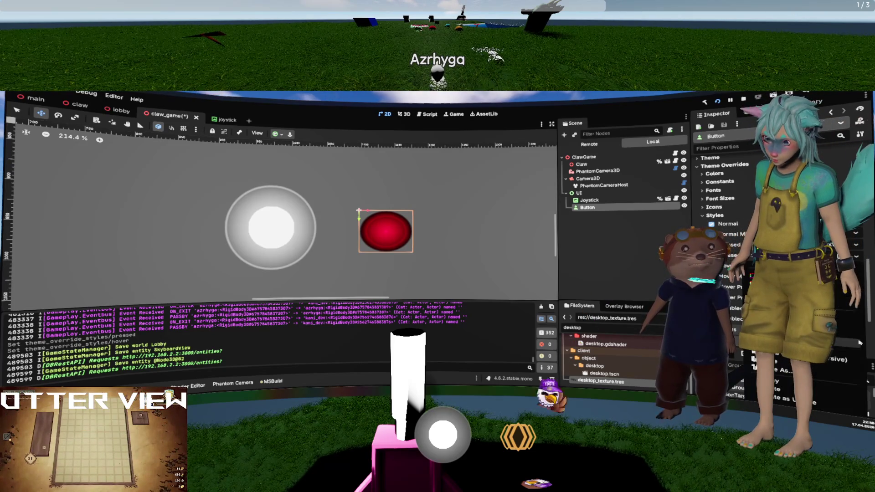
click(856, 256)
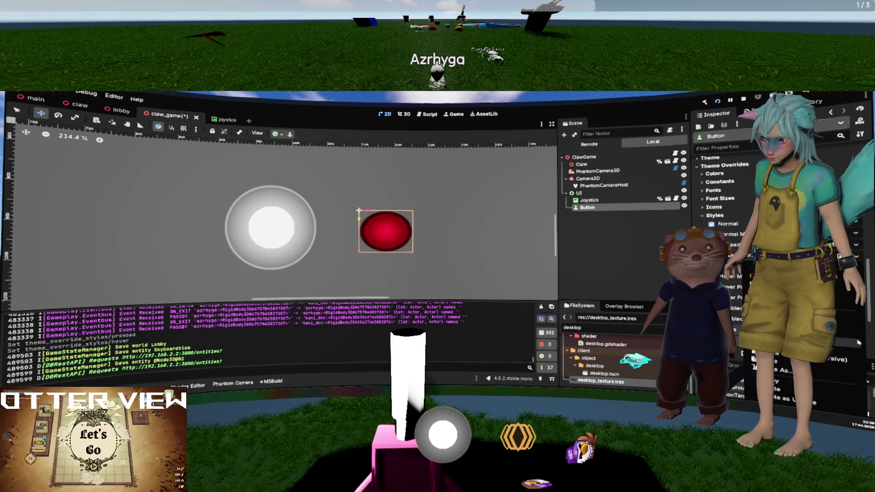
Dismiss the resource options and expand the Pressed style override to show its StyleBoxTexture.
click(602, 381)
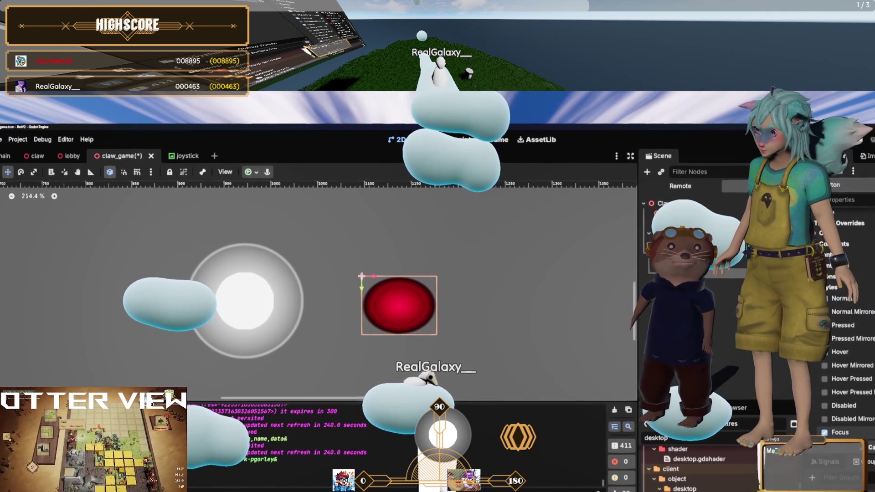
click(843, 331)
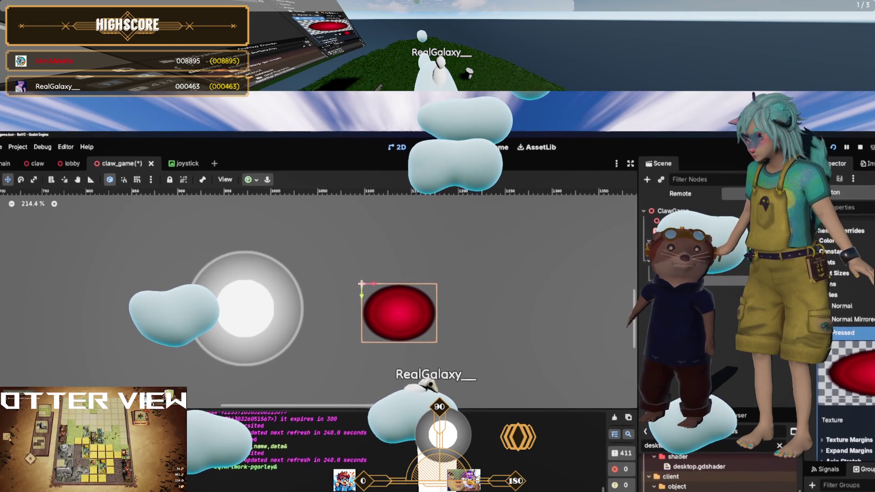
Darken a red stop of the pressed-state gradient by lowering its L slider.
scroll(848, 364, down, 3)
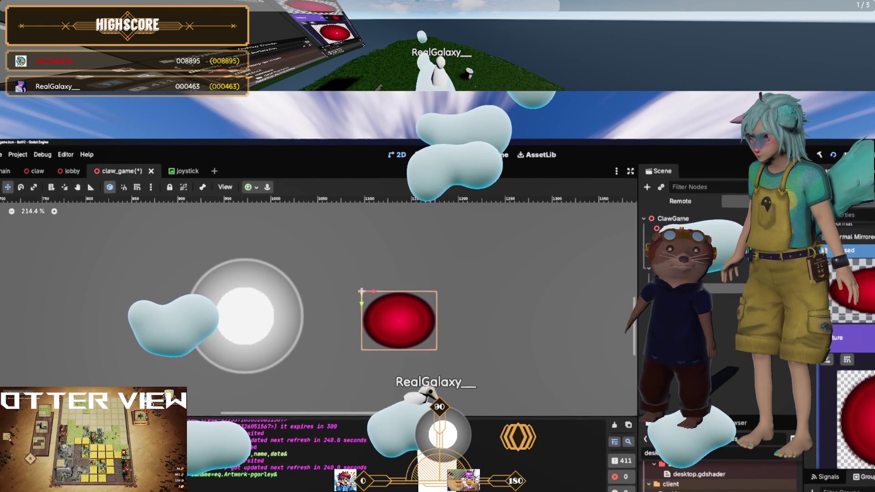
scroll(830, 395, down, 3)
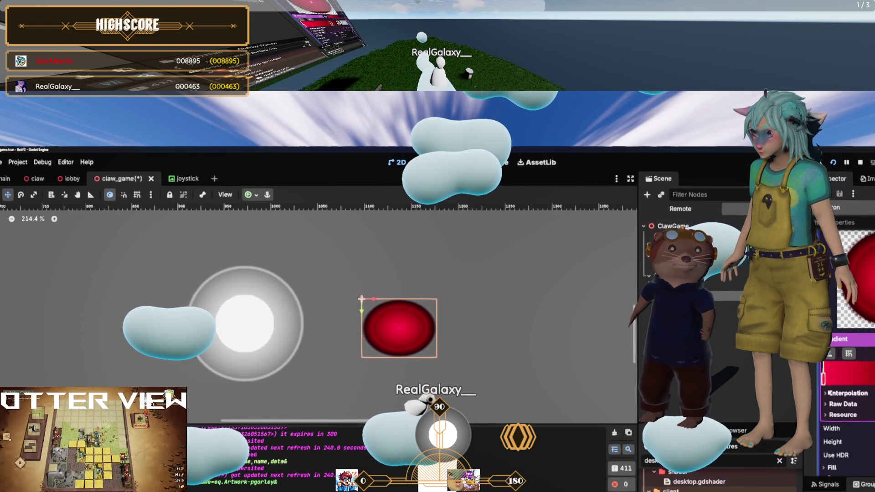
click(823, 375)
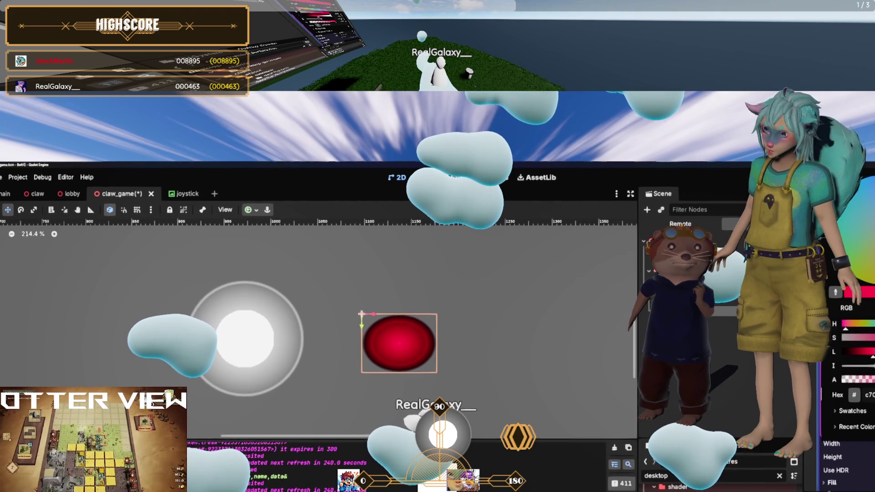
drag(871, 356, 861, 355)
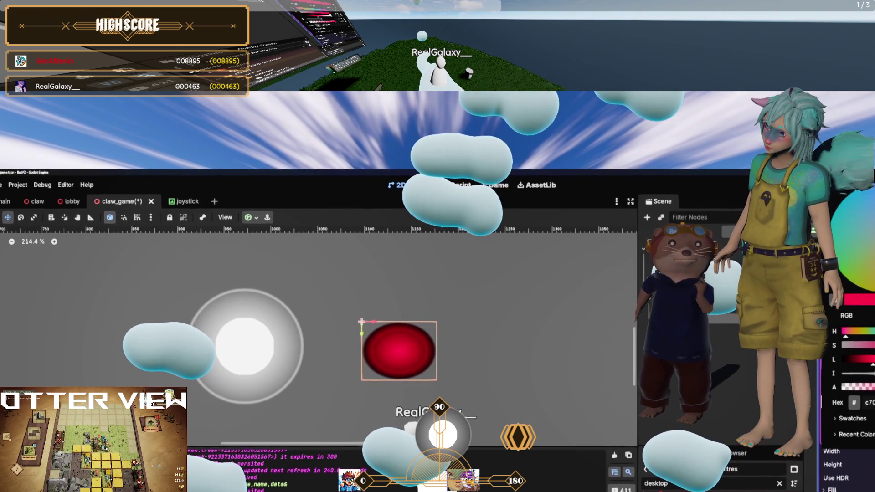
key(Escape)
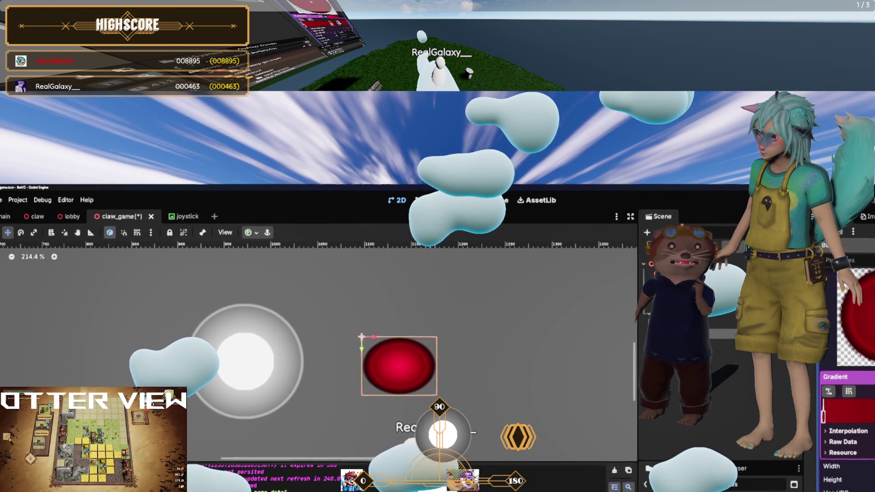
Check the other gradient stops' colours without changing them.
double_click(823, 412)
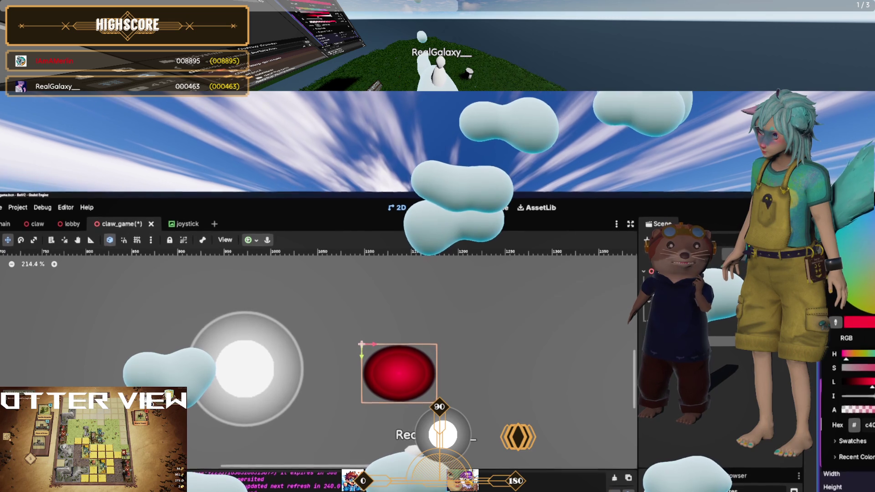
key(Escape)
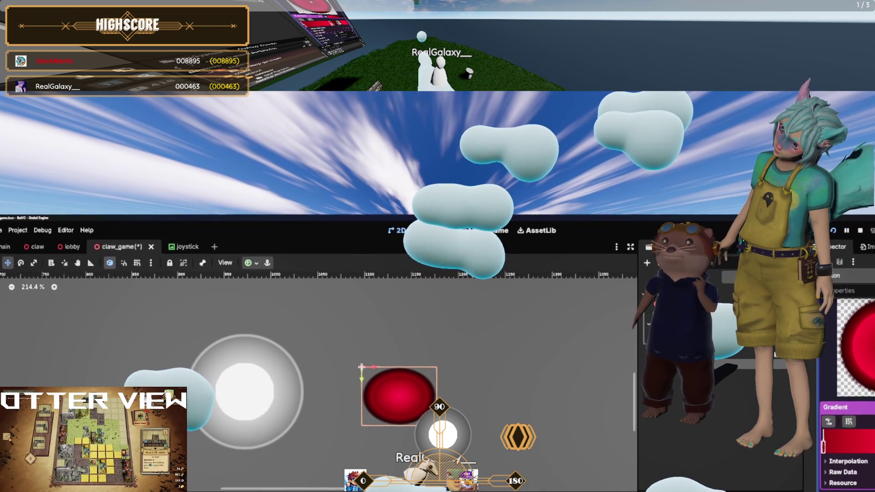
click(823, 447)
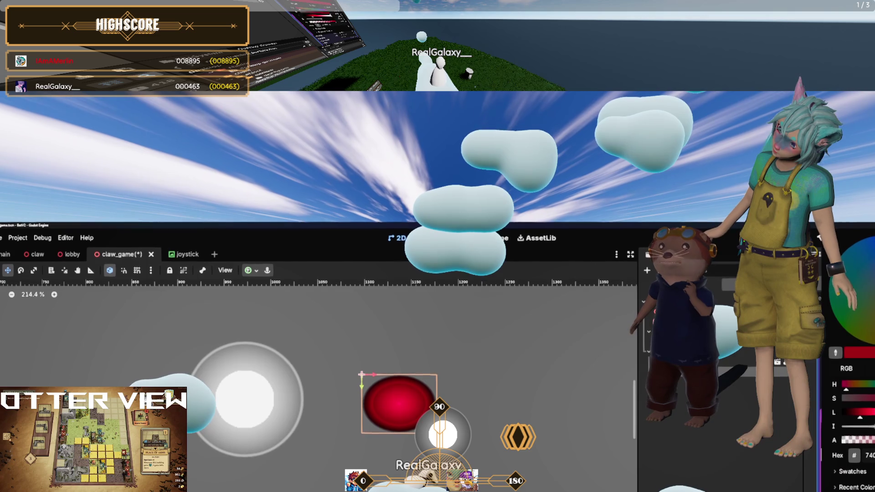
key(Escape)
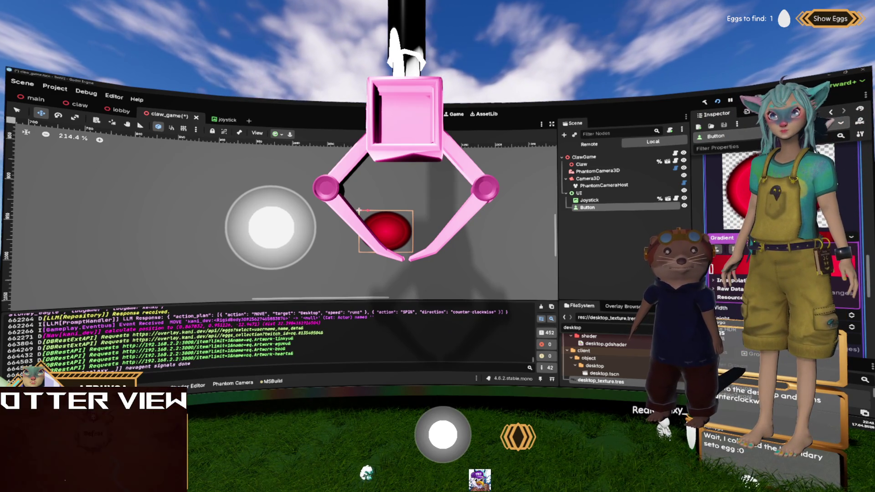
Bring up the game's Admin panel with the F1 hotkey.
key(F1)
View the first user's Movement details in the Admin panel, then close it, reopen it and close it again.
click(486, 115)
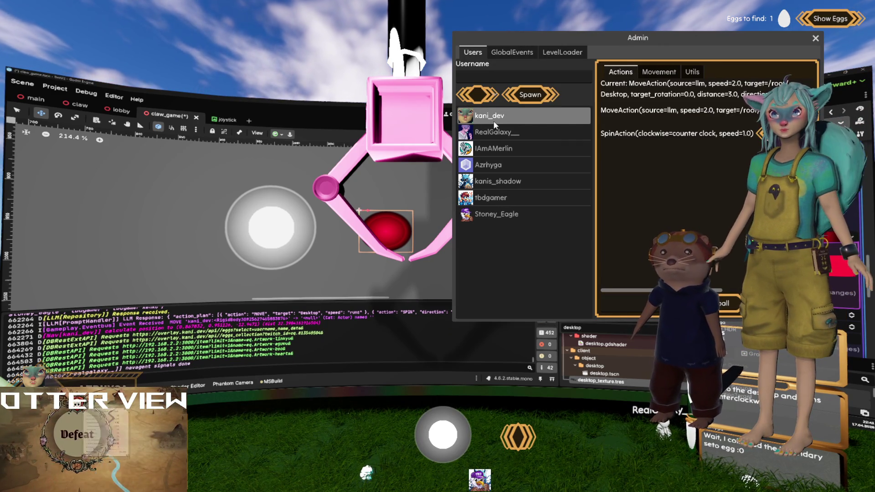
click(658, 72)
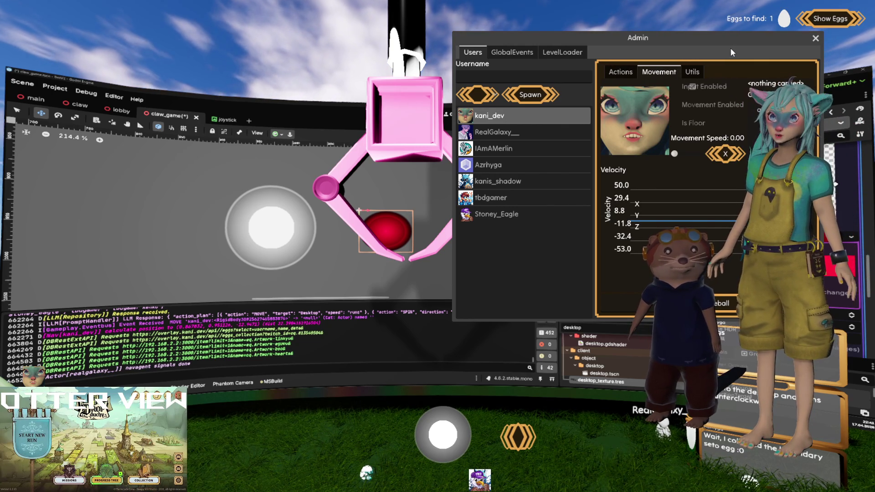
click(815, 37)
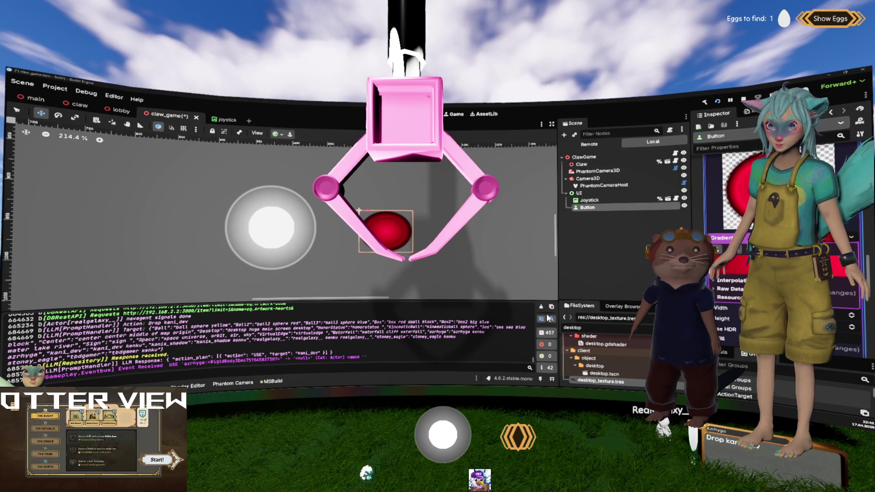
key(F1)
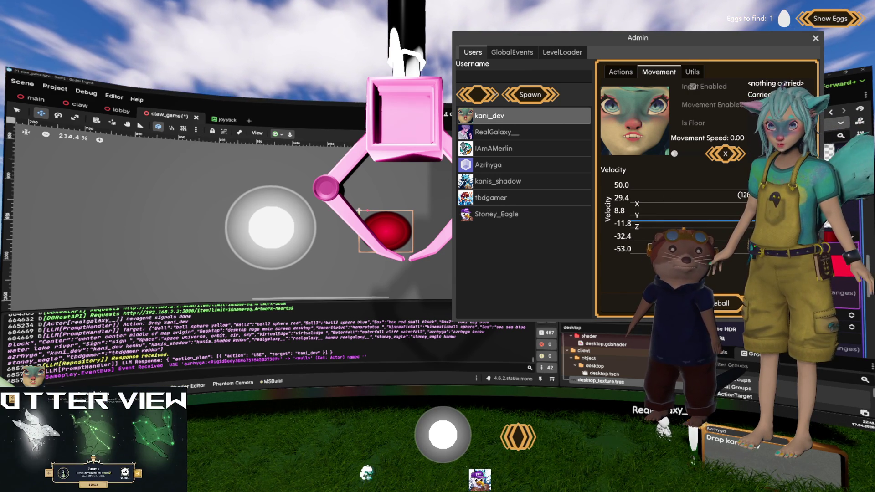
click(816, 38)
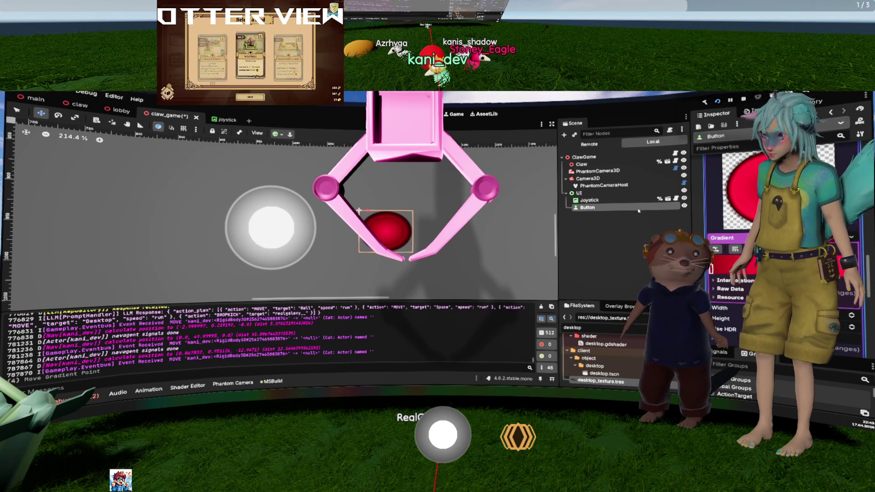
Scroll the Inspector to the pressed-state gradient's colour stops.
scroll(774, 227, up, 3)
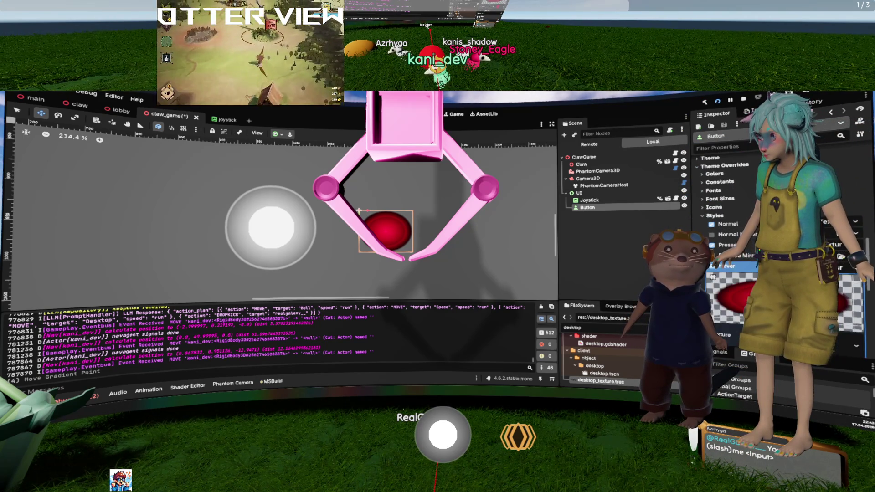
scroll(774, 228, down, 2)
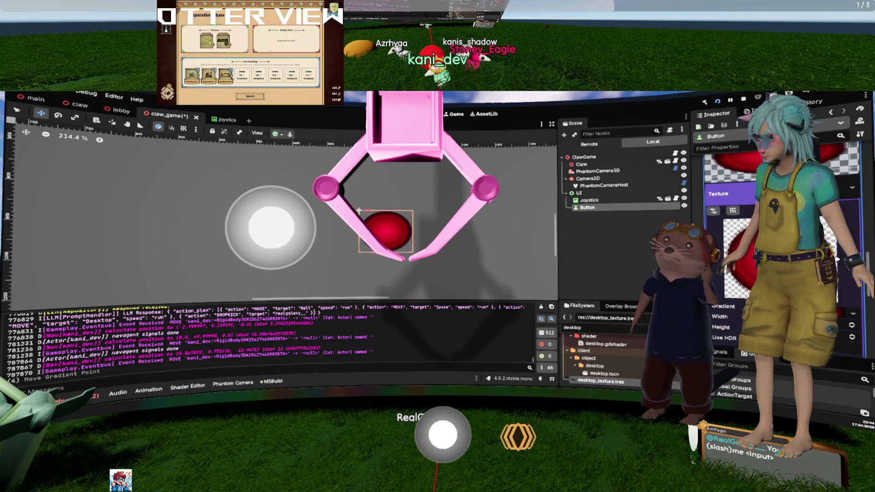
scroll(779, 251, down, 2)
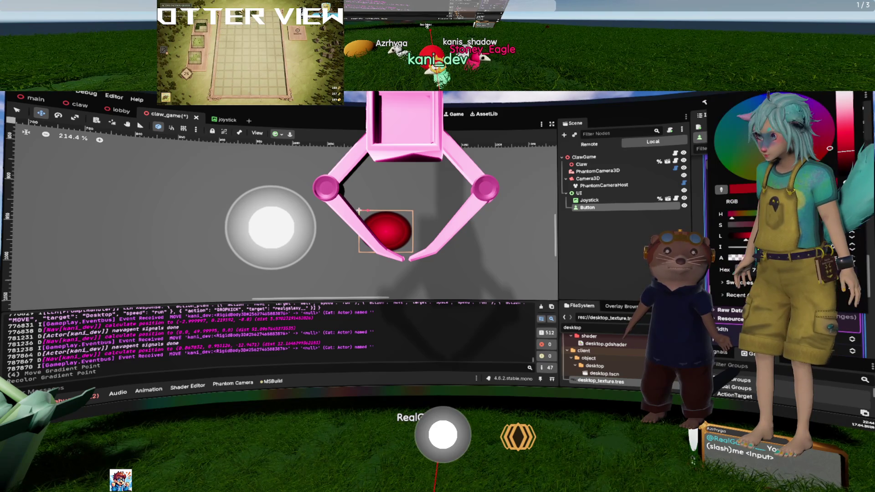
key(Escape)
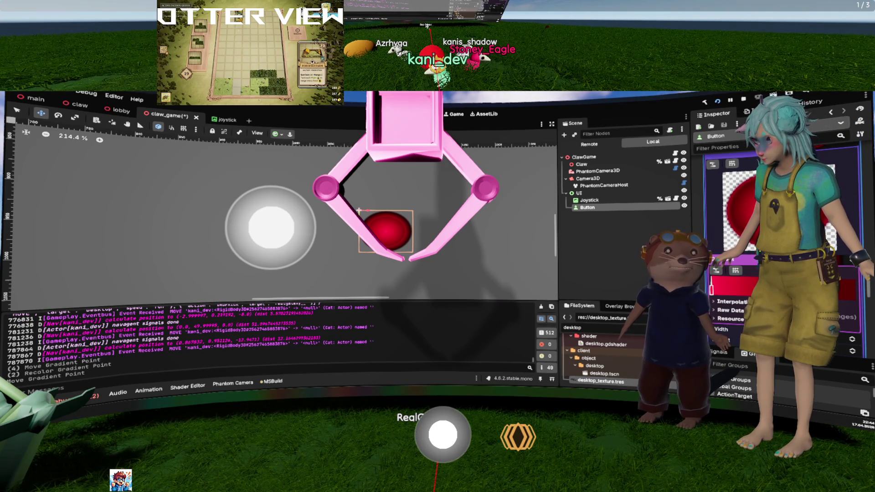
scroll(775, 250, up, 2)
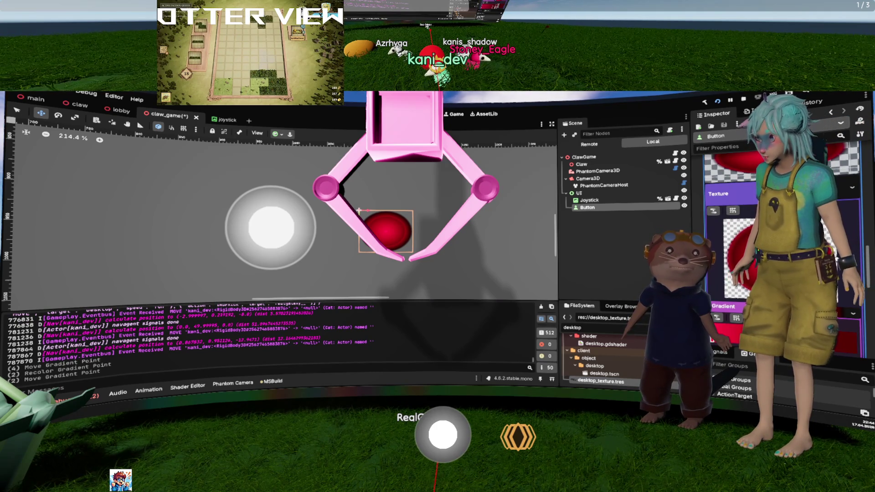
scroll(752, 251, up, 4)
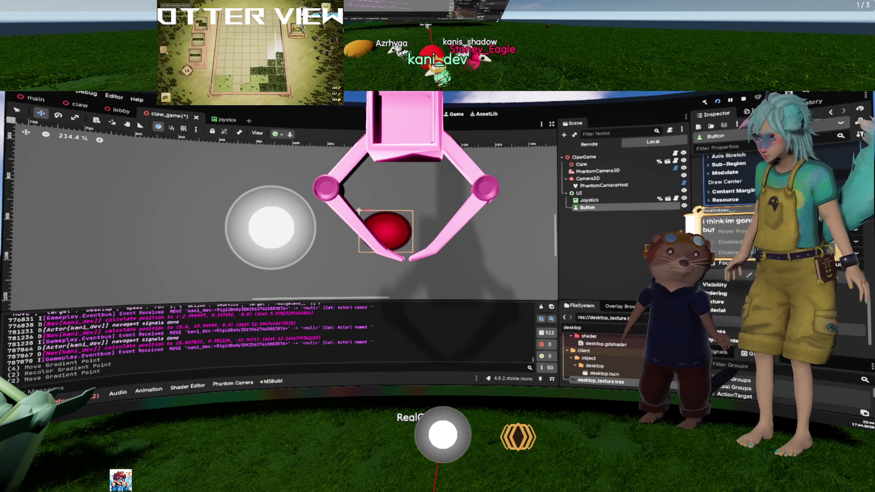
scroll(752, 251, up, 2)
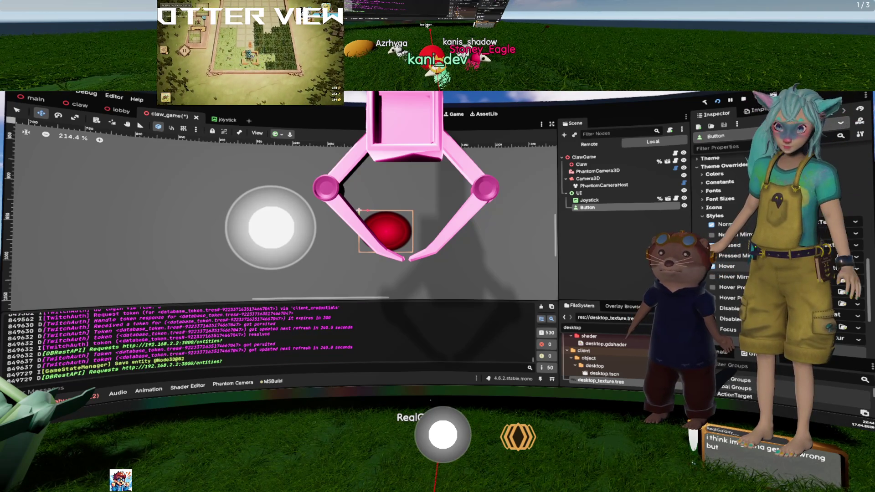
click(612, 244)
Select the Drop button, save claw_game, and open the lobby scene in the 3D editor.
click(603, 207)
text(Drop)
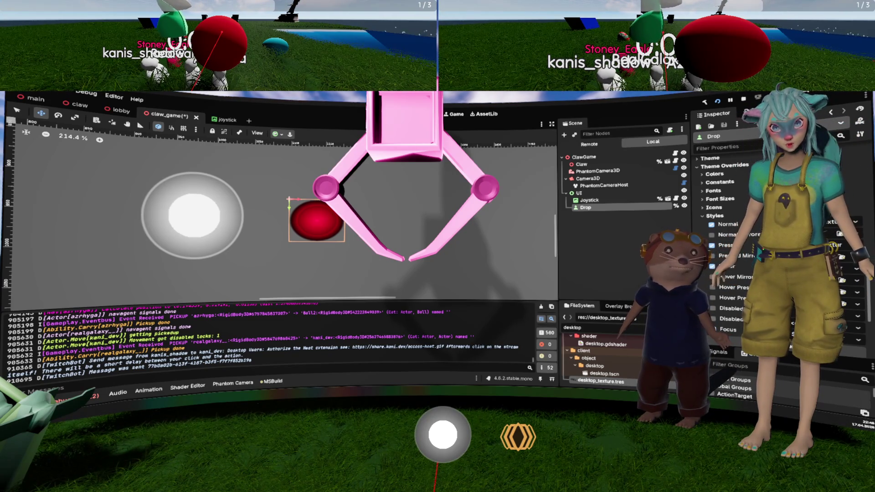
key(Escape)
key(ctrl+s)
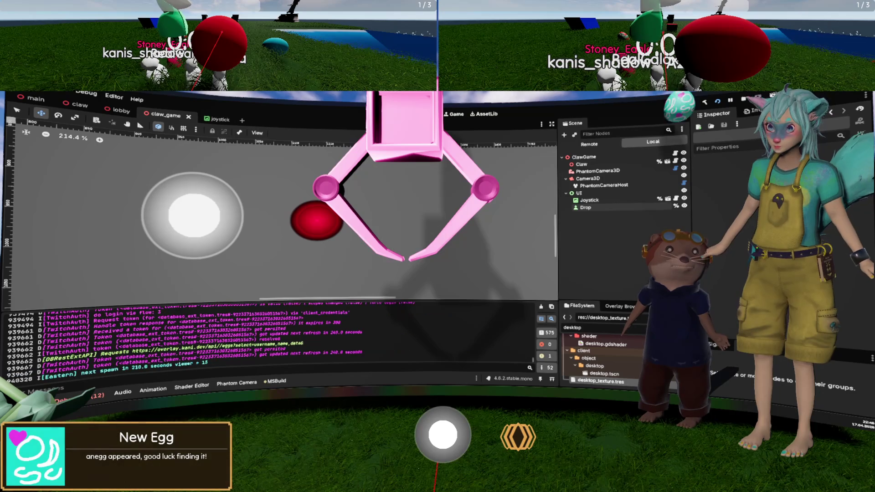
key(ctrl+F2)
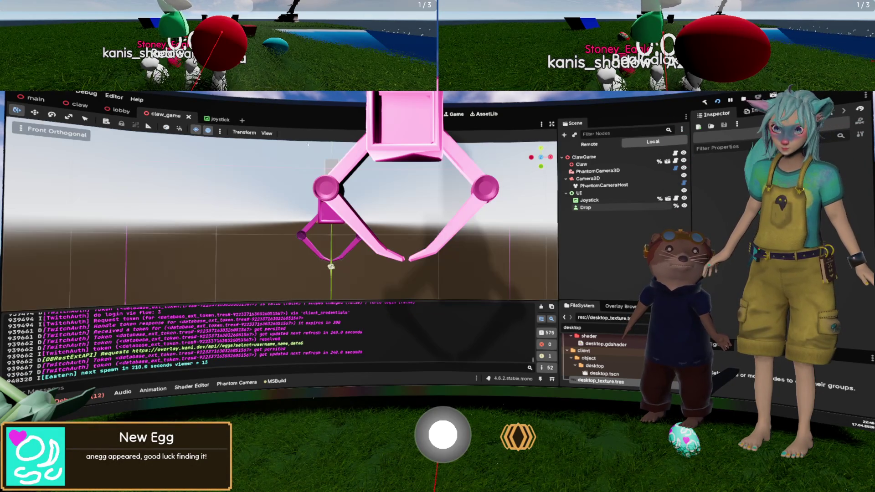
click(120, 110)
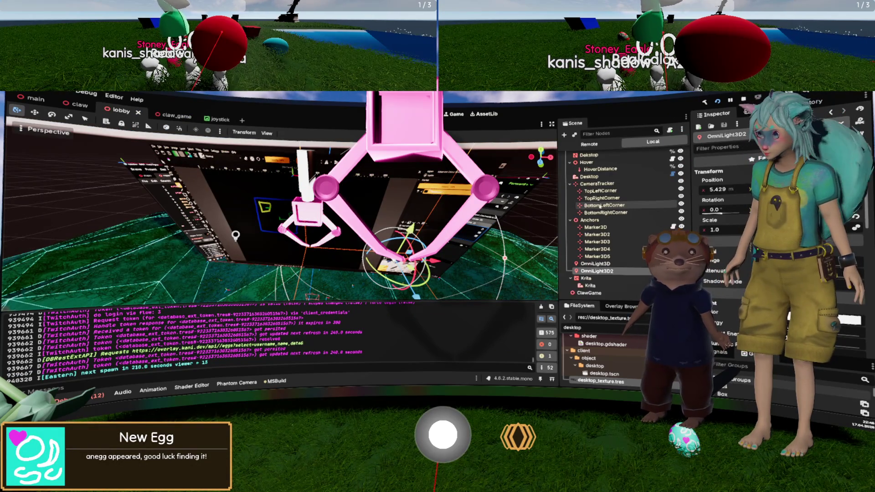
Filter the FileSystem for 'spout' and open overlay/objects/spout.tscn, viewing its top-hatted character.
scroll(600, 209, down, 2)
scroll(600, 208, up, 2)
double_click(616, 329)
text(streamt)
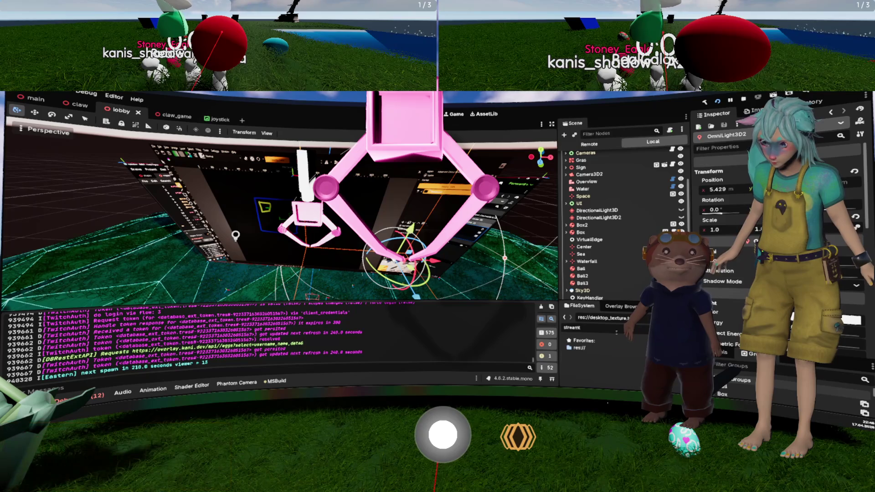
scroll(640, 339, down, 5)
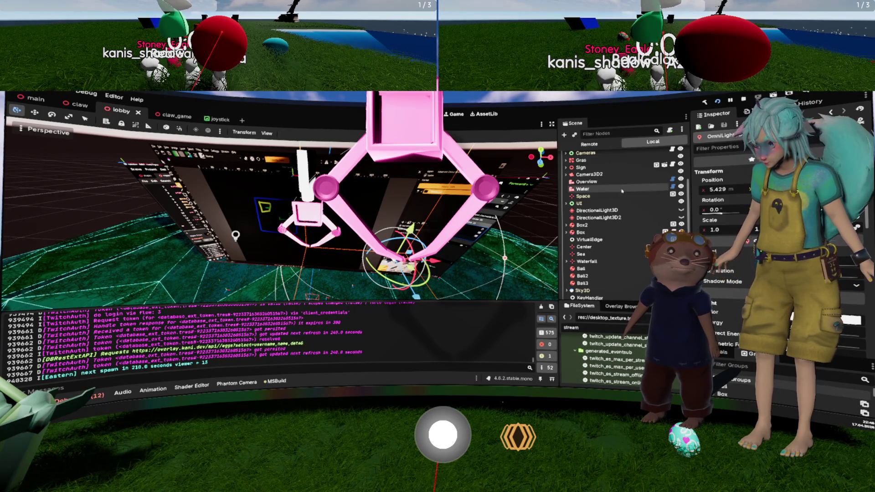
scroll(612, 195, up, 3)
scroll(611, 195, down, 10)
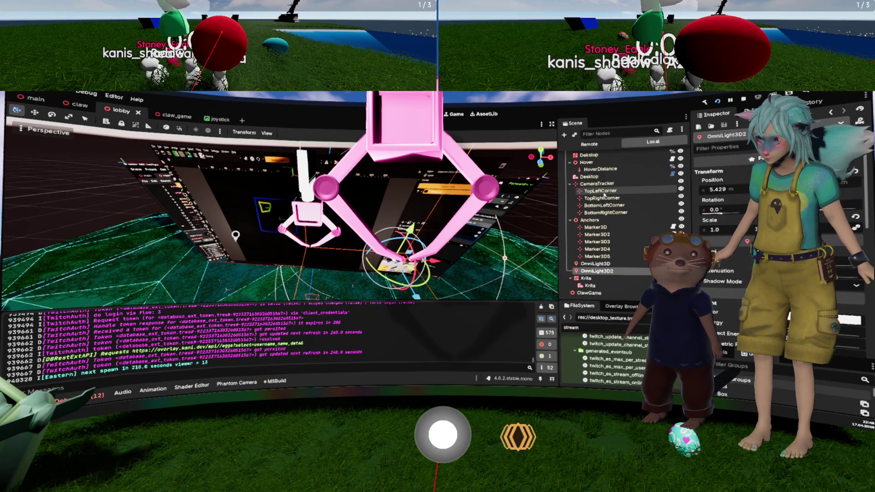
scroll(603, 193, up, 5)
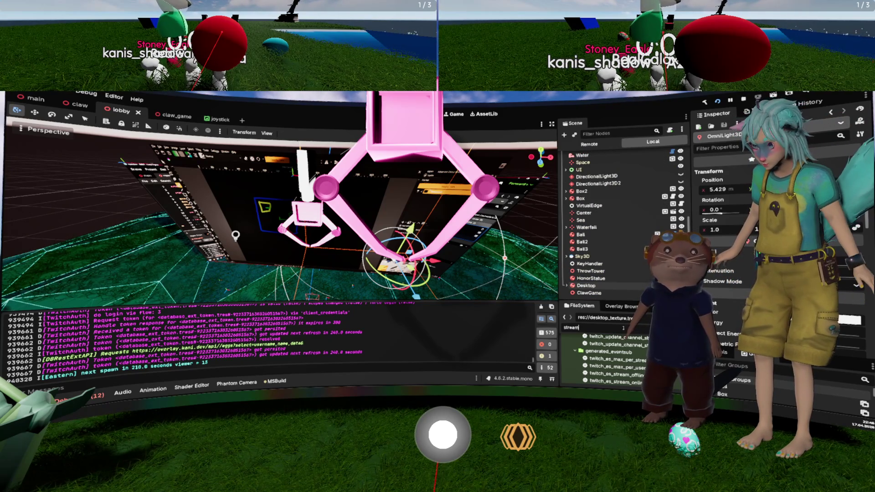
text(spout)
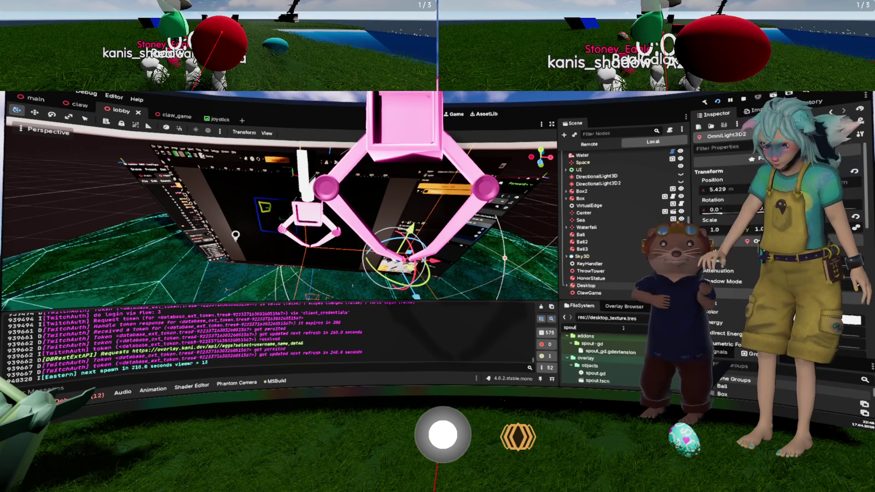
click(613, 381)
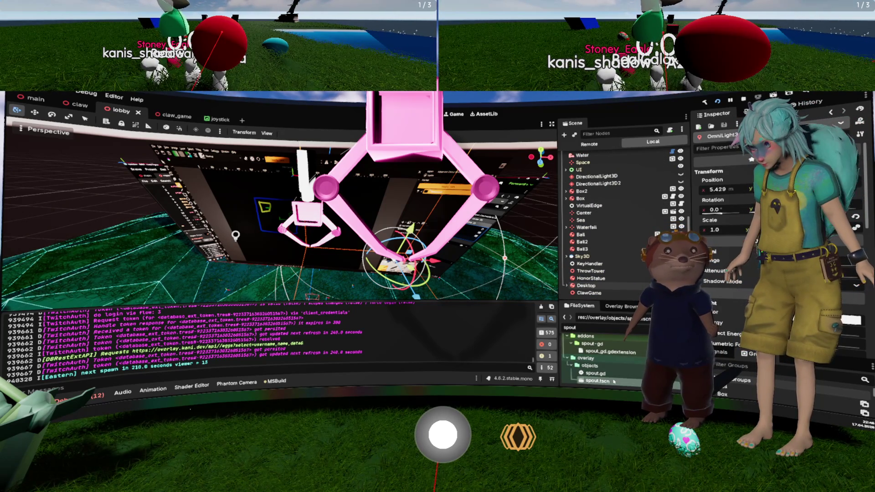
drag(383, 189, 420, 227)
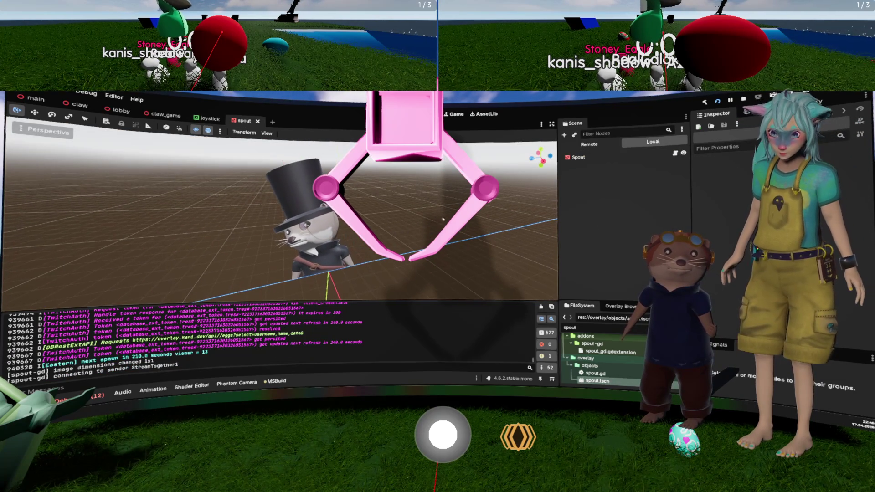
Select the Spout node and look through its material properties in the Inspector.
click(578, 157)
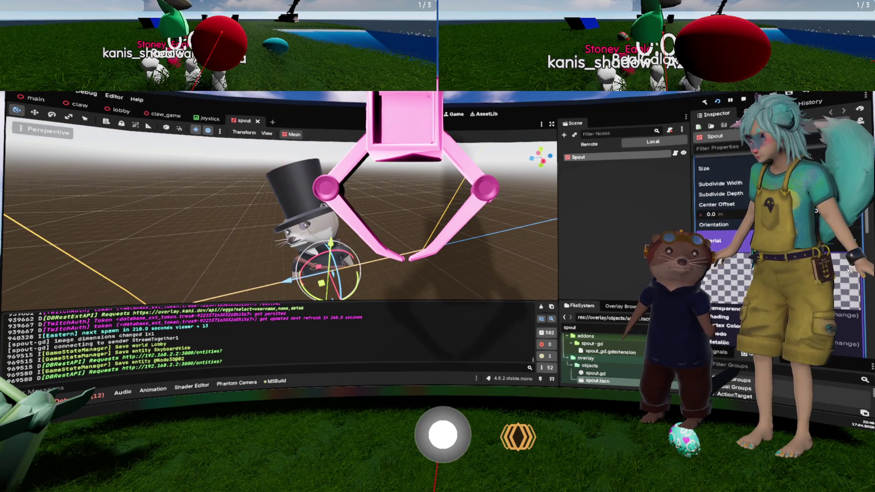
scroll(722, 209, down, 5)
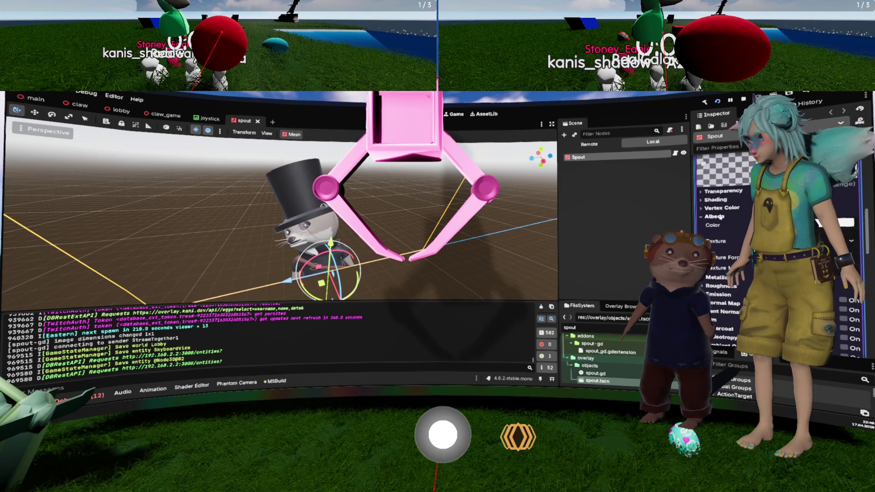
scroll(722, 209, up, 5)
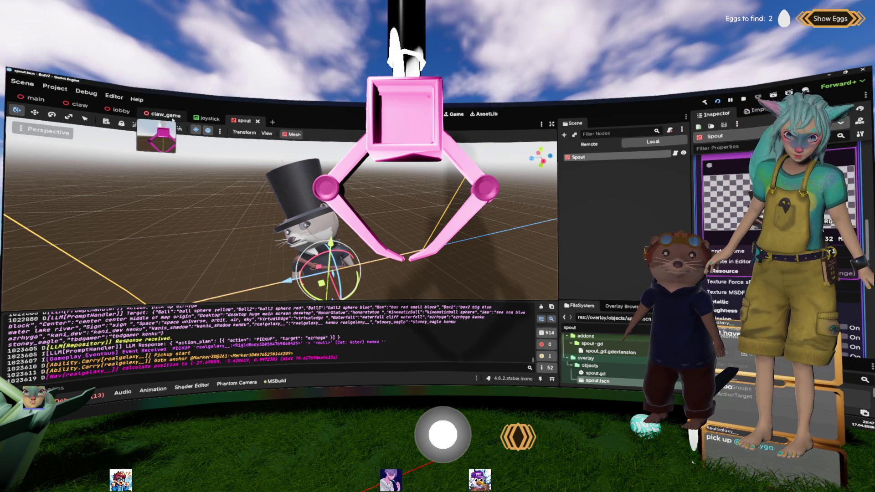
Return to the lobby scene and drop an instance of spout.tscn into its 3D viewport.
click(119, 110)
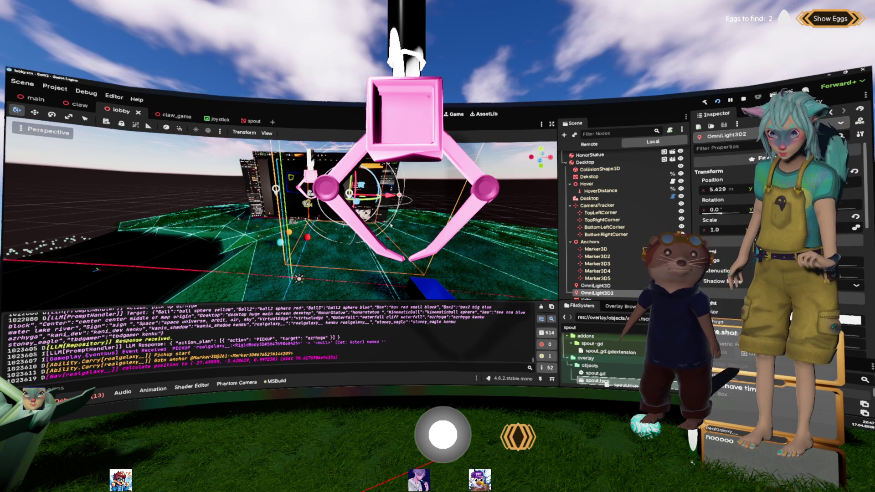
mouse_move(593, 381)
mouse_down()
mouse_move(296, 246)
mouse_move(335, 253)
mouse_move(301, 250)
mouse_up()
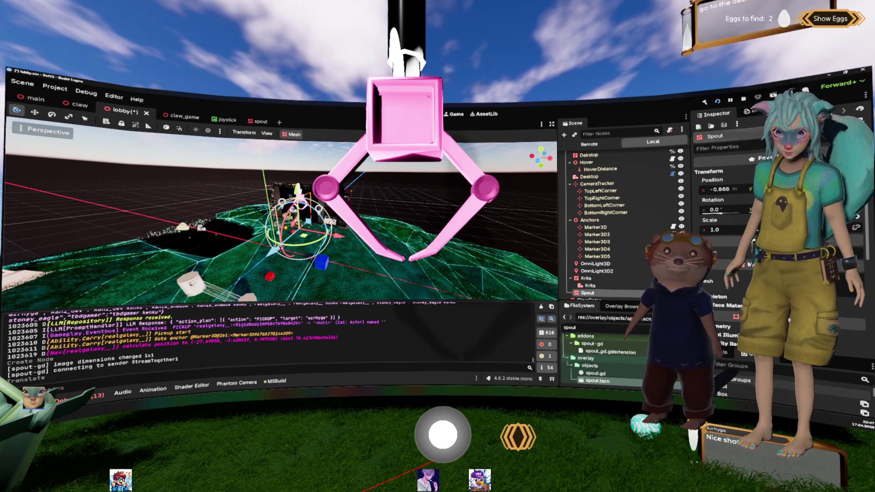
Rotate the Spout node about its axis and frame it in the view.
key(e)
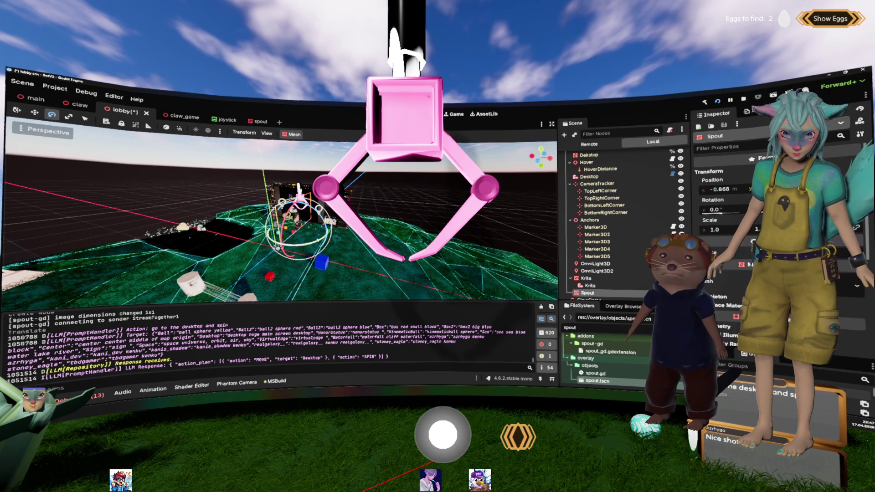
mouse_move(314, 214)
mouse_down()
mouse_move(307, 227)
mouse_move(297, 215)
mouse_up()
scroll(301, 218, up, 2)
key(f)
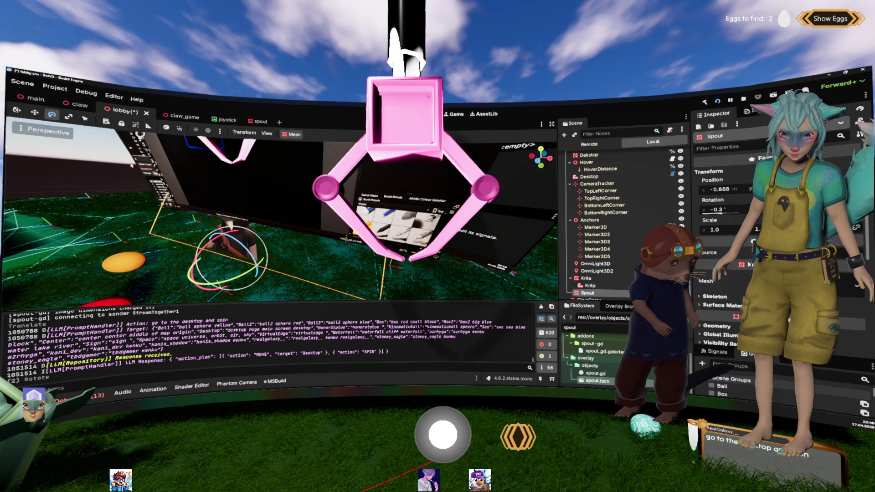
Turn the top-hat spout character a little further and shift it to a new position.
key(w)
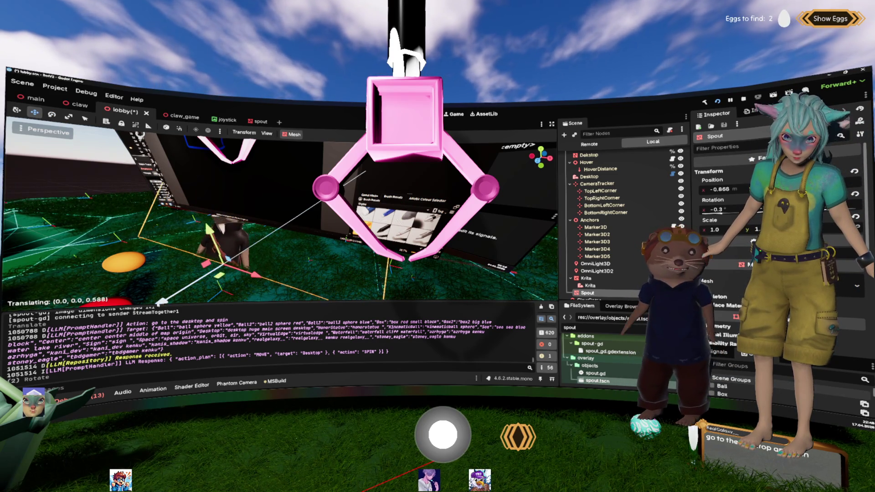
click(49, 115)
drag(164, 273, 187, 262)
click(35, 112)
mouse_move(218, 292)
mouse_down()
mouse_move(228, 293)
mouse_move(161, 302)
mouse_up()
key(f)
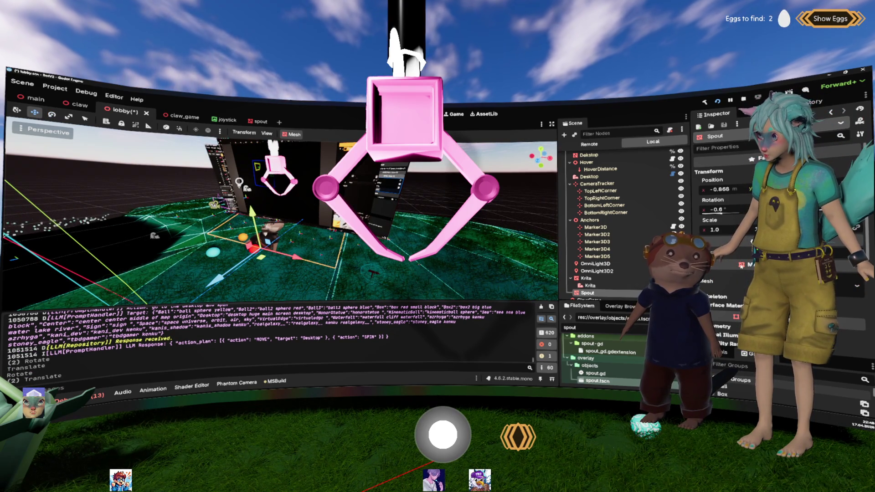
scroll(823, 227, up, 5)
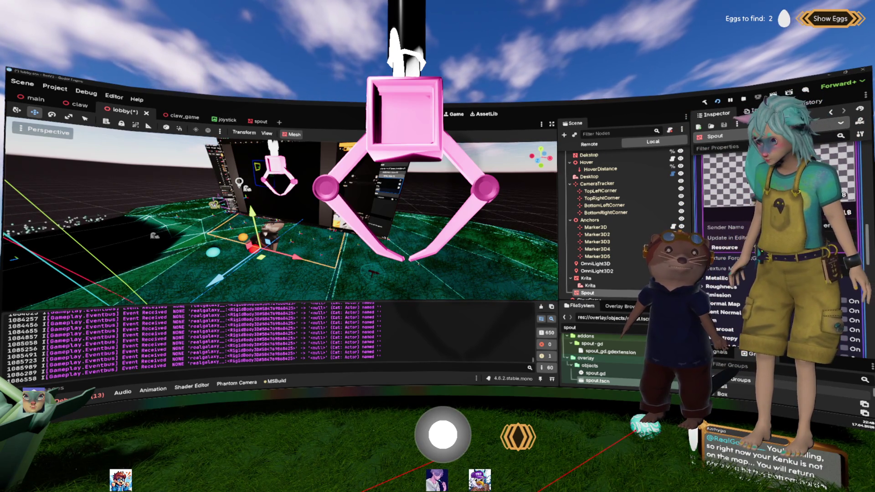
Open spout.tscn from the FileSystem dock in its own scene tab.
scroll(729, 251, down, 5)
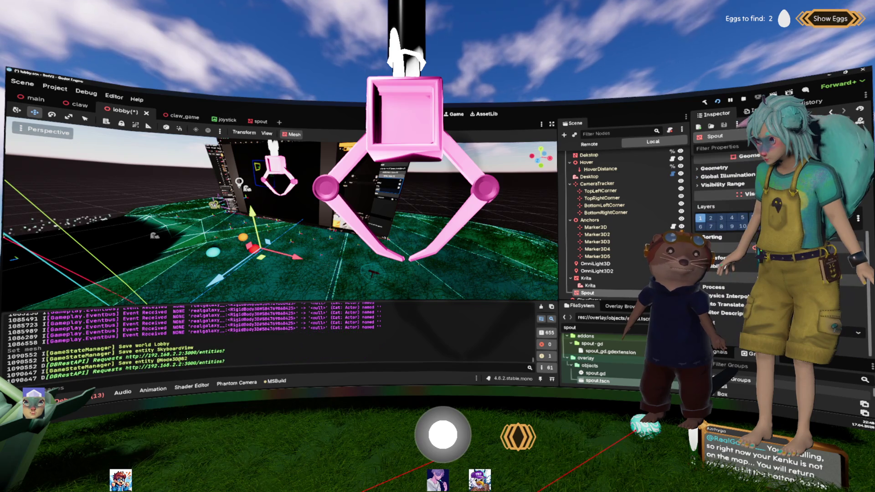
scroll(729, 205, up, 5)
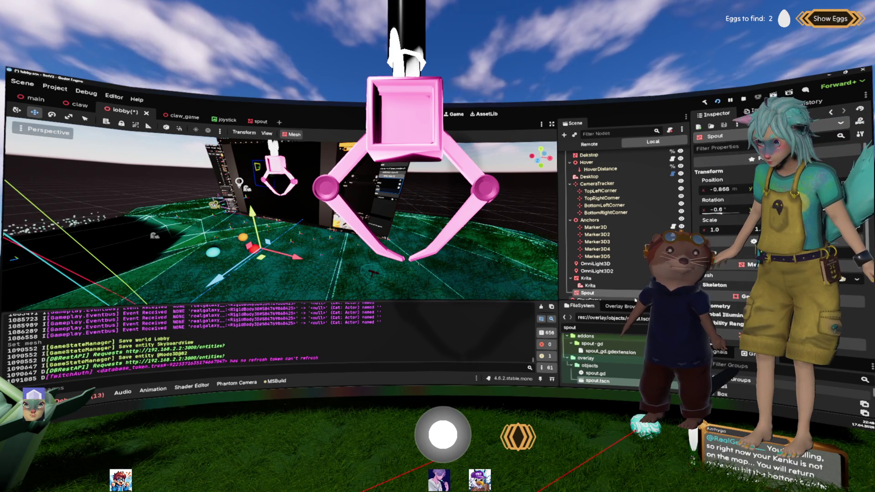
double_click(598, 381)
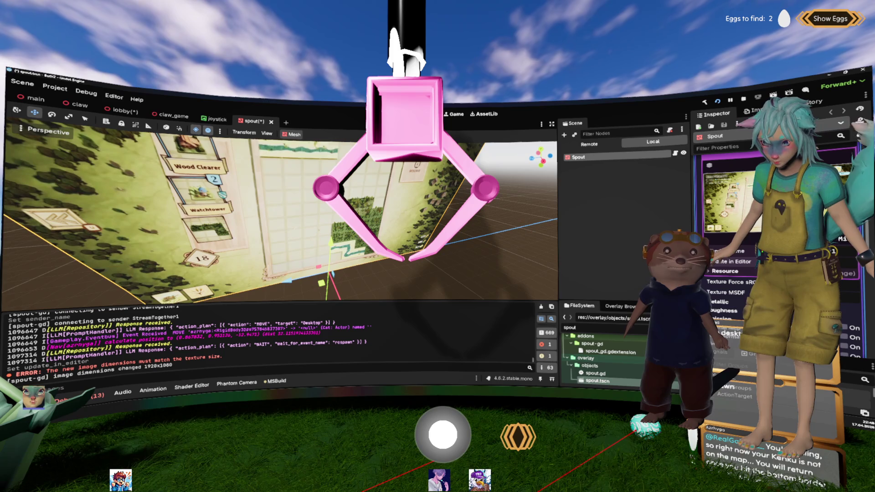
Zoom out to show the spout plane, then save spout.tscn.
scroll(448, 221, down, 3)
scroll(432, 211, down, 3)
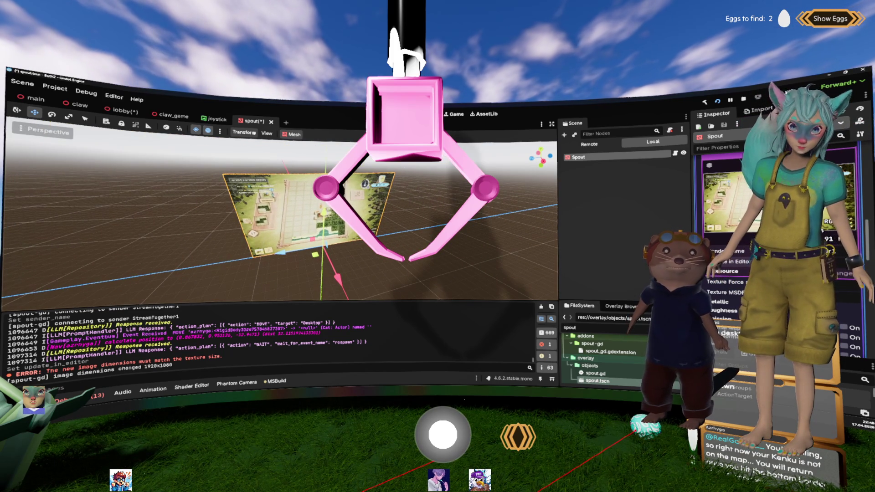
key(ctrl+s)
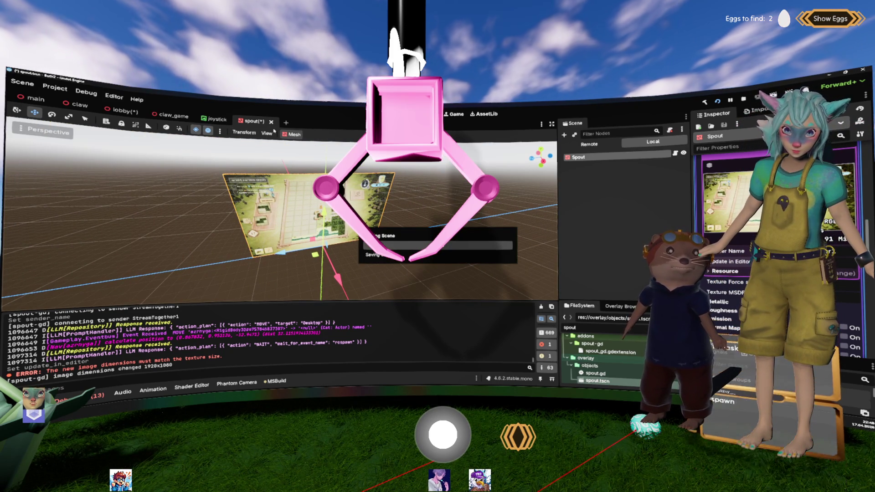
click(264, 121)
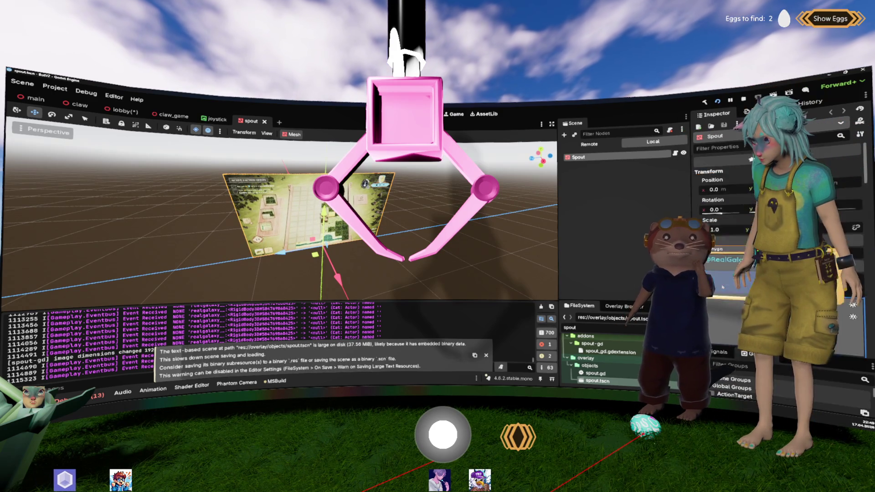
Start saving the spout texture as a resource and create a new 'spout' folder in res://asset.
scroll(731, 301, down, 10)
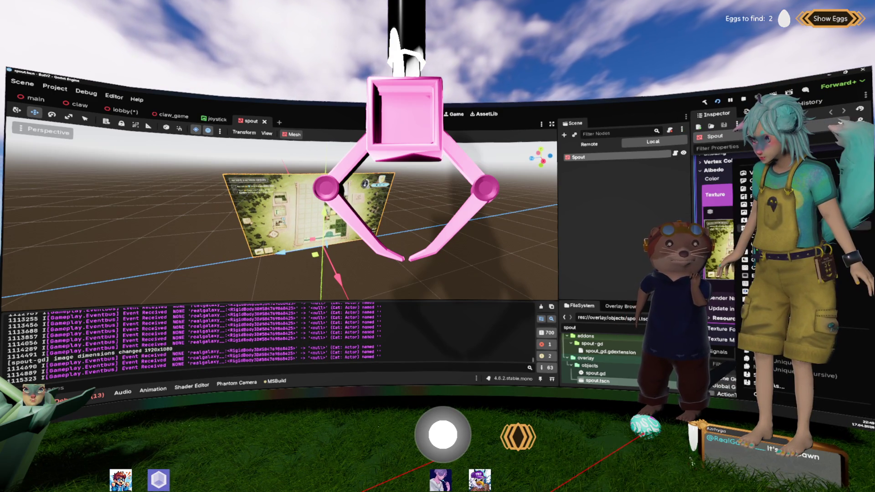
click(598, 307)
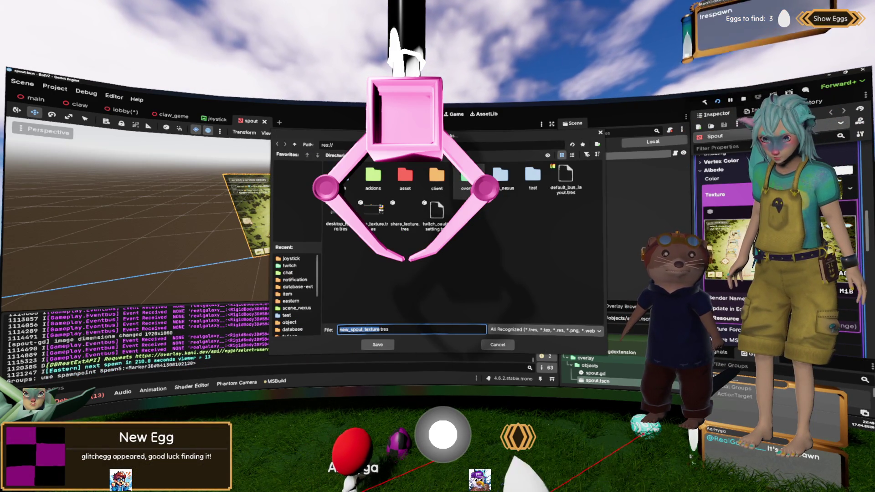
double_click(405, 177)
right_click(432, 280)
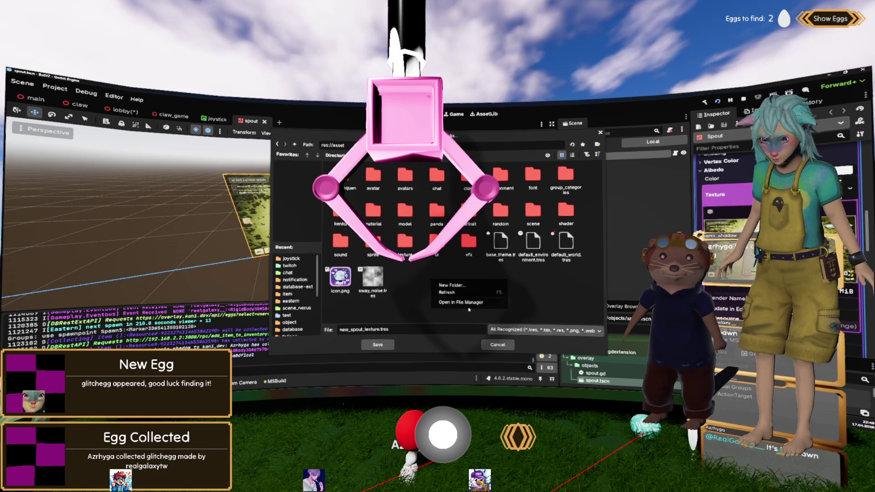
click(456, 285)
text(spout)
key(Return)
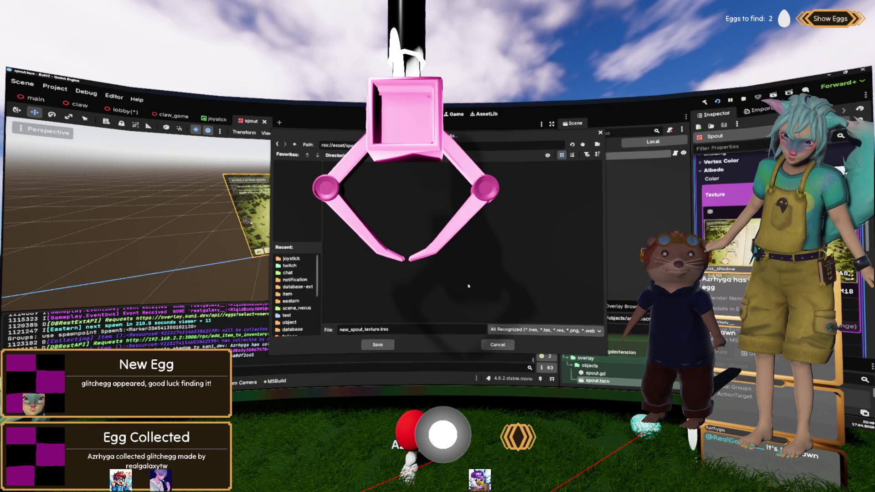
Save the texture as streamtogether1.tres in that folder, then save the spout scene.
double_click(373, 329)
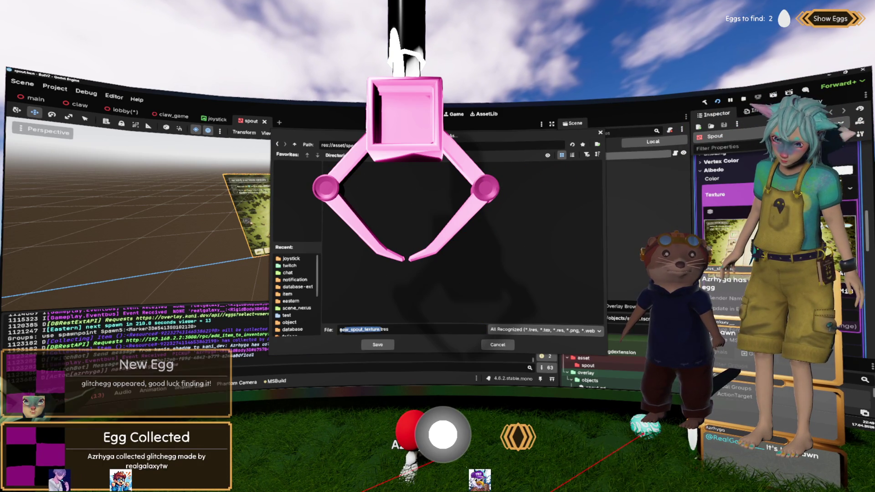
text(stream_tog)
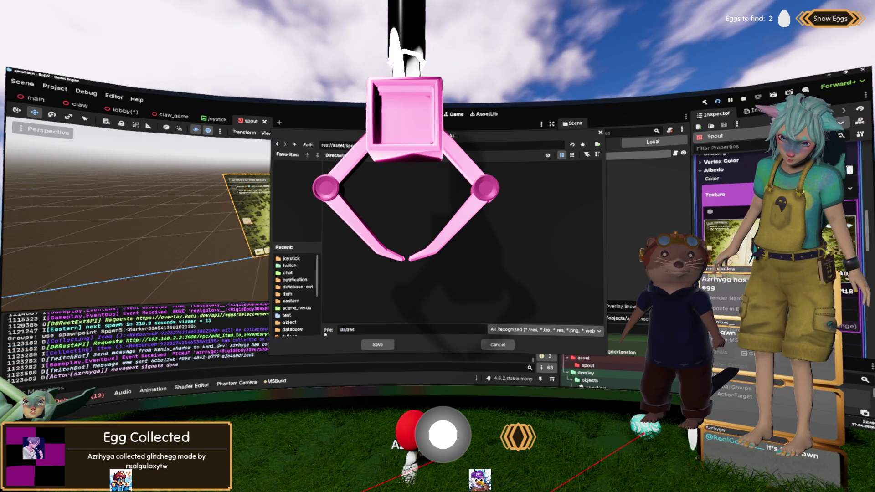
text(gl)
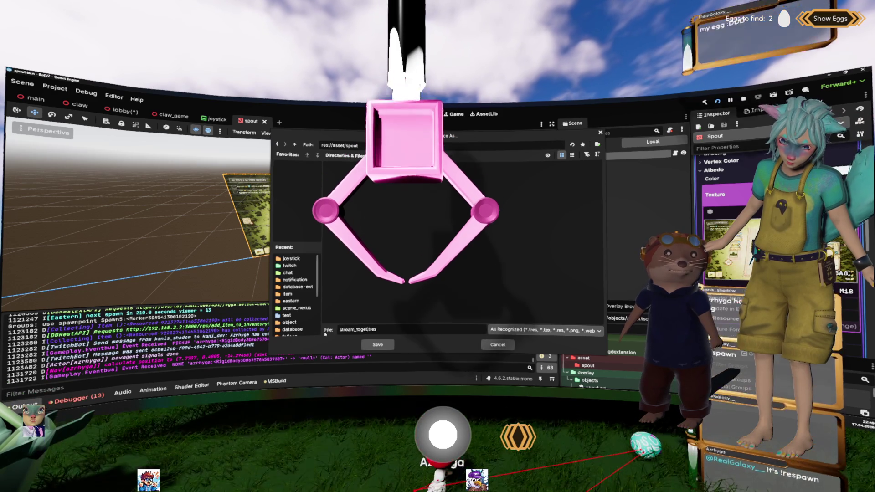
text(her1)
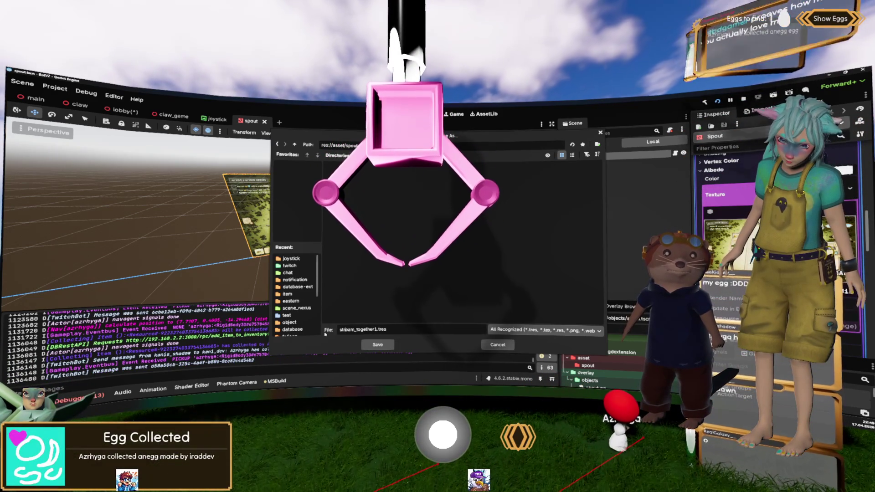
key(BackSpace)
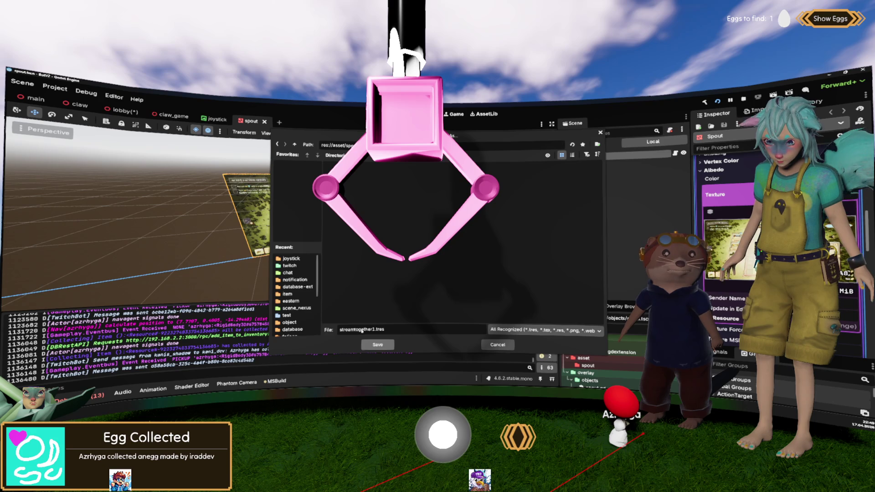
key(Return)
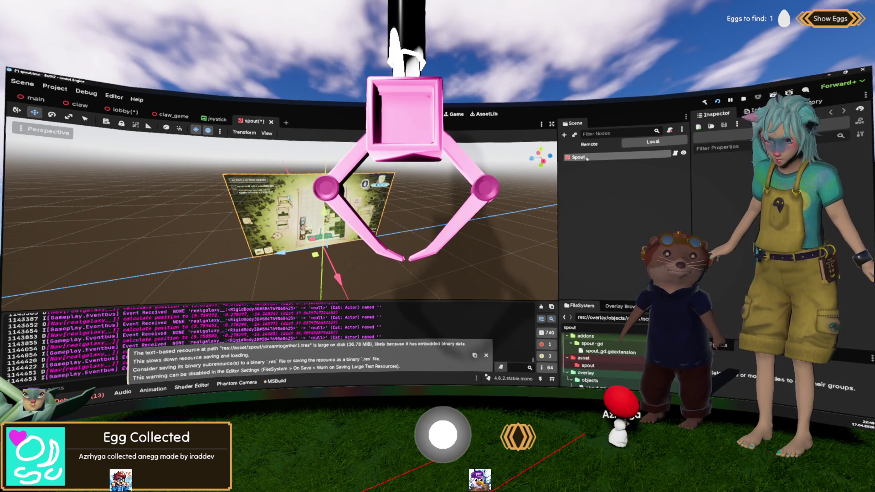
key(ctrl+s)
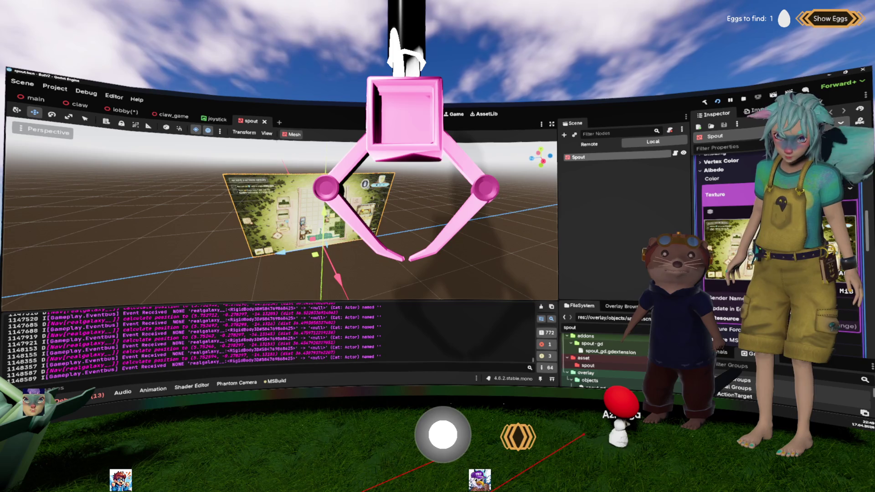
Close the spout scene, return to the lobby scene, and stop the running game.
click(264, 121)
click(131, 115)
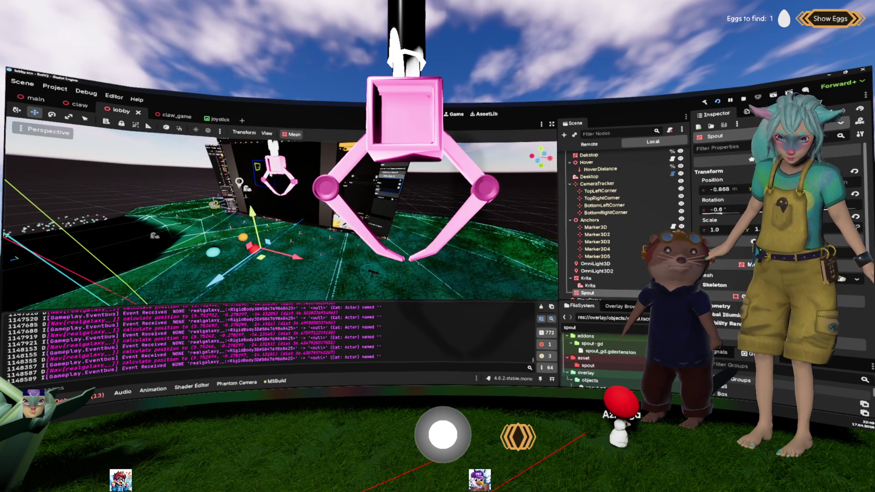
scroll(587, 276, down, 1)
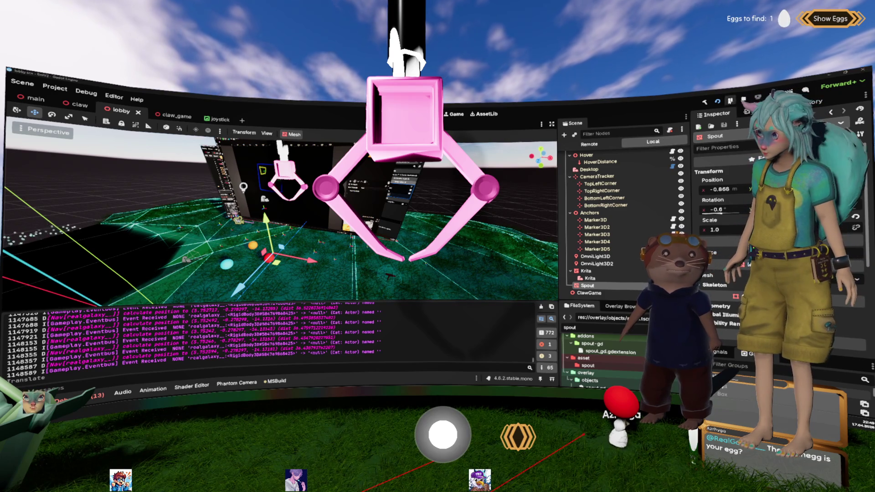
key(F5)
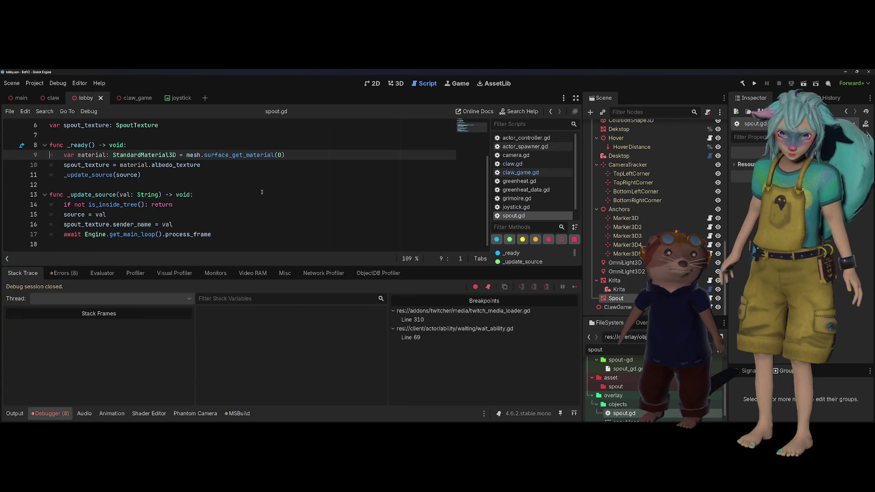
Review lines 9–10 of spout.gd's _ready, then open the Spout node's scene in its own tab.
scroll(262, 192, up, 1)
click(261, 191)
scroll(262, 191, up, 1)
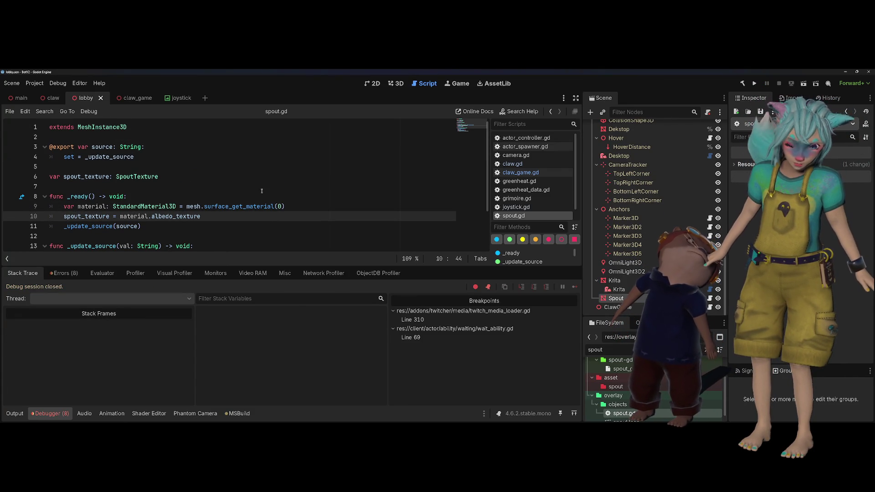
click(288, 206)
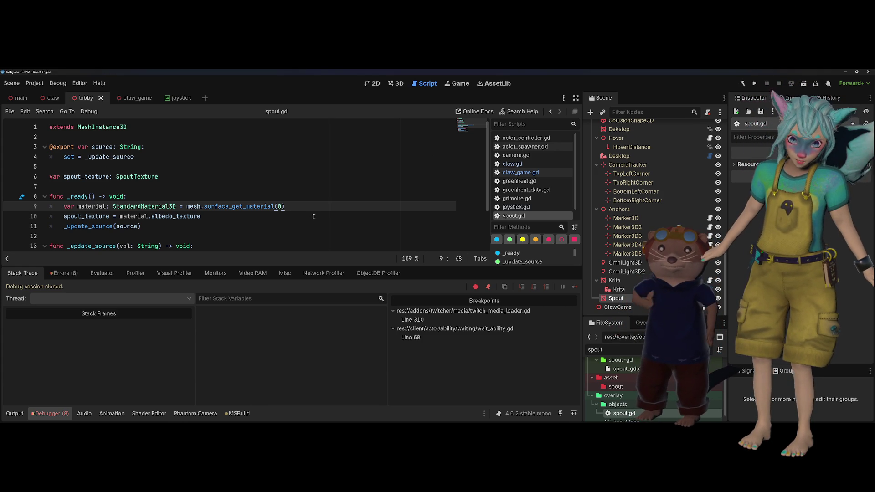
drag(200, 217, 31, 207)
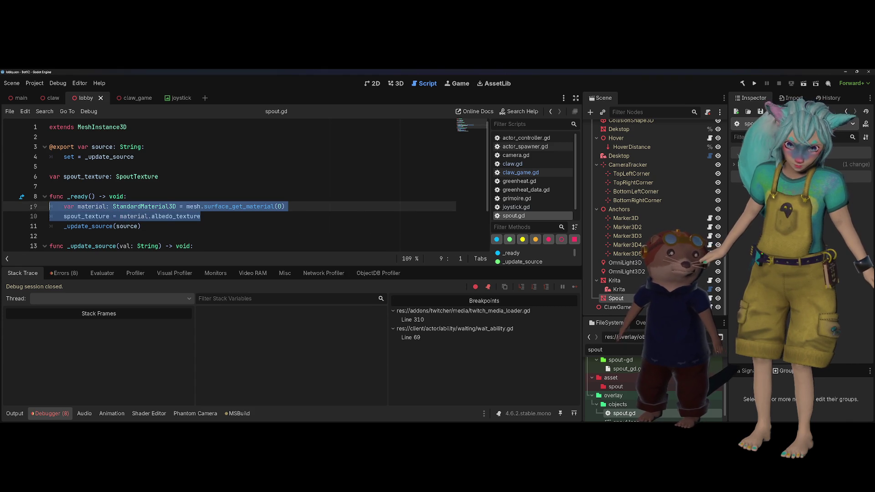
drag(284, 207, 155, 206)
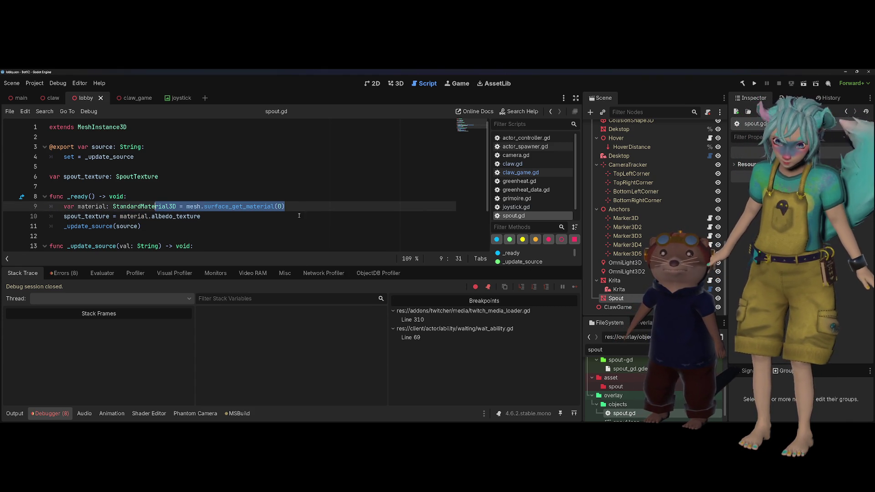
click(261, 205)
double_click(254, 207)
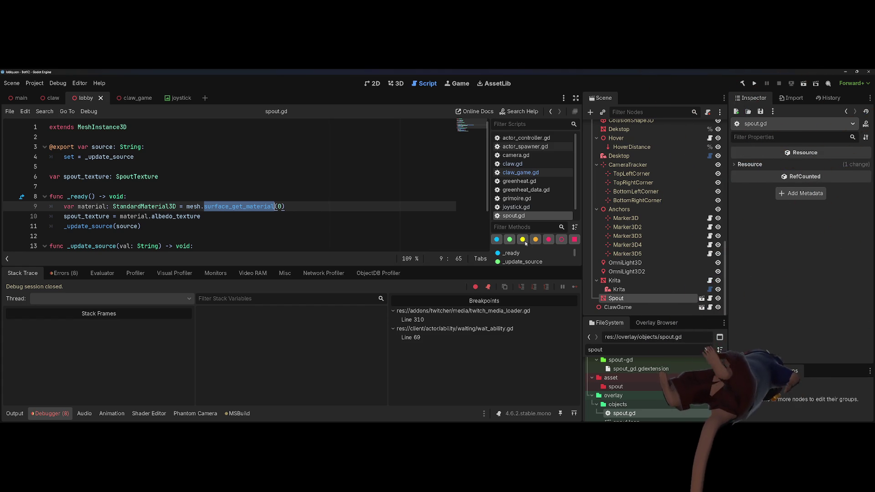
click(615, 298)
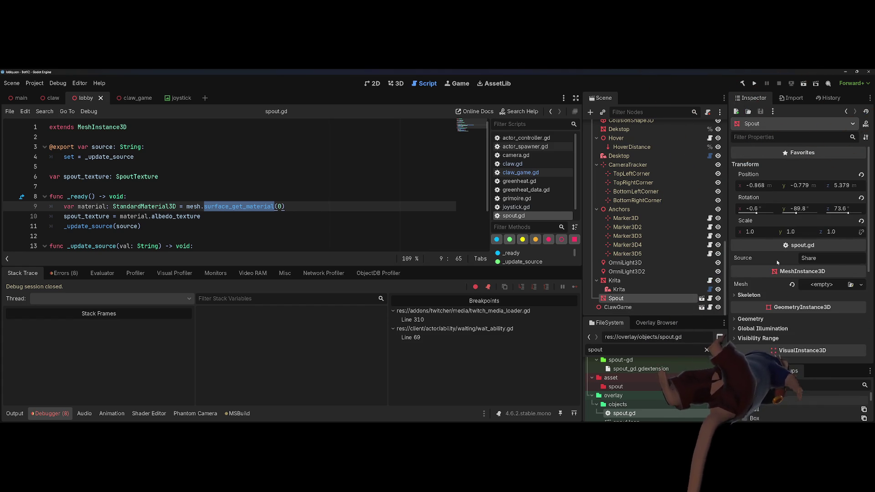
click(709, 298)
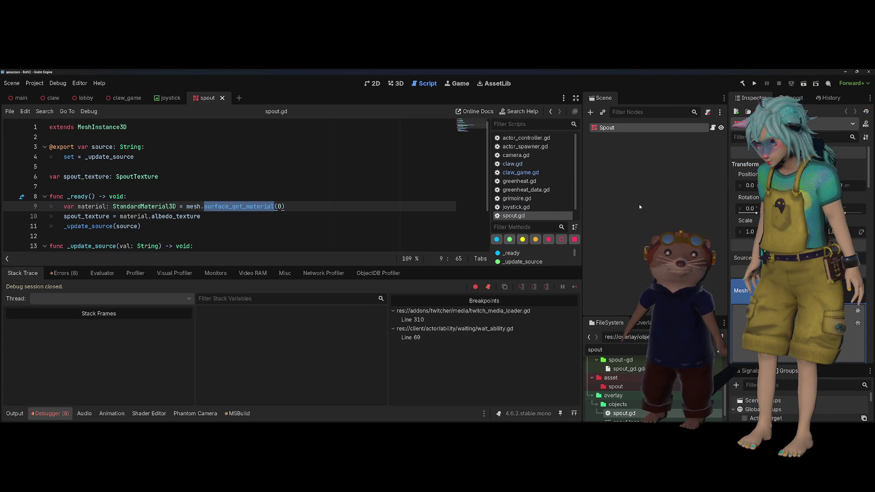
Inspect the spout.gd script resource, its spout_texture usage and the _update_source function.
click(712, 128)
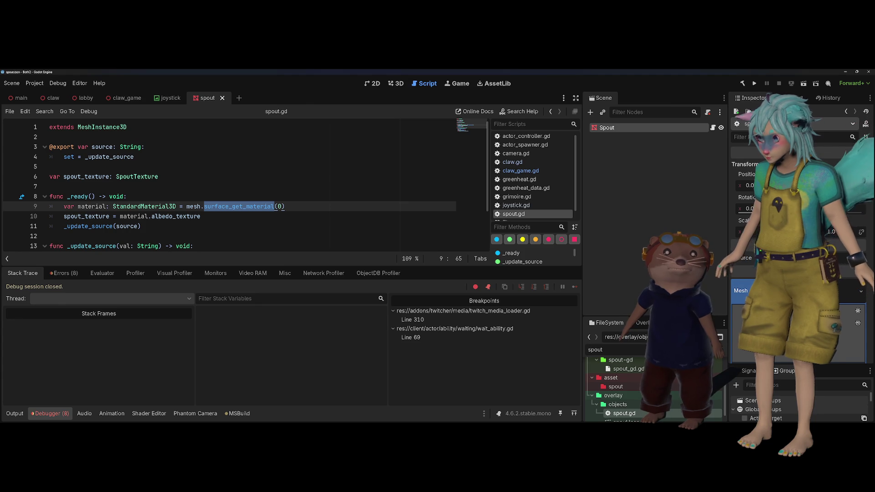
scroll(797, 274, down, 5)
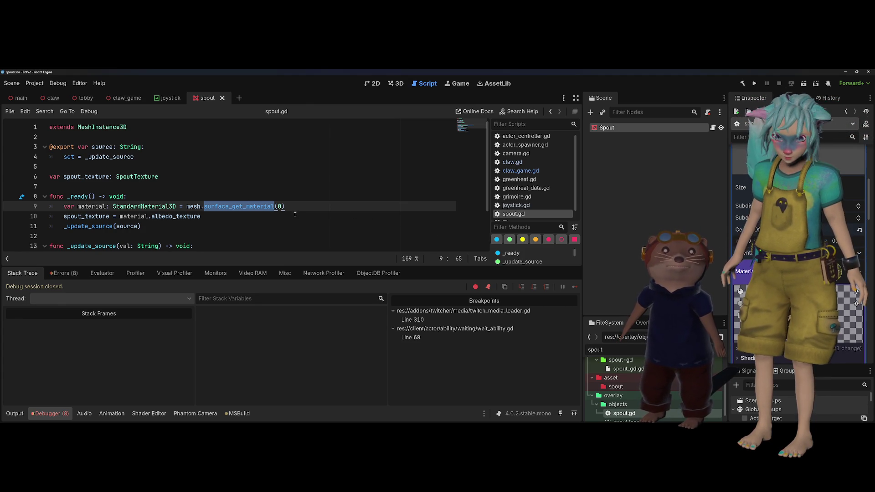
double_click(87, 216)
scroll(219, 225, down, 2)
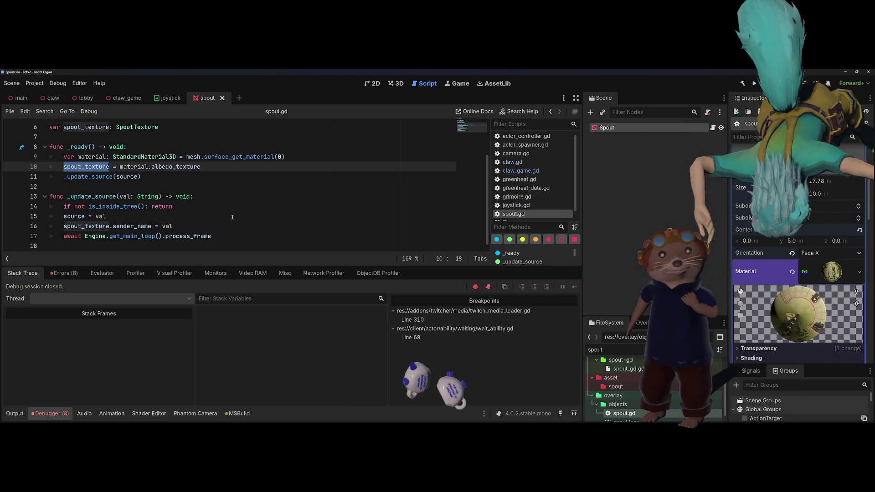
click(232, 217)
double_click(91, 197)
scroll(153, 191, up, 2)
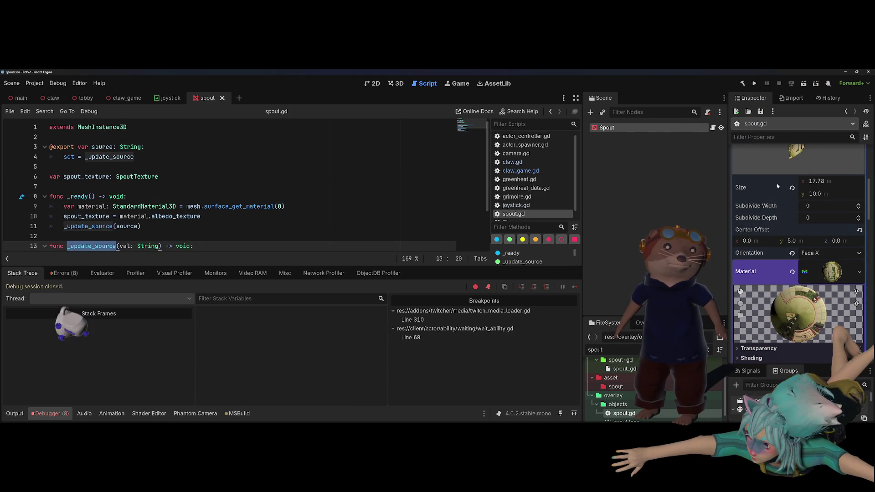
scroll(764, 171, up, 5)
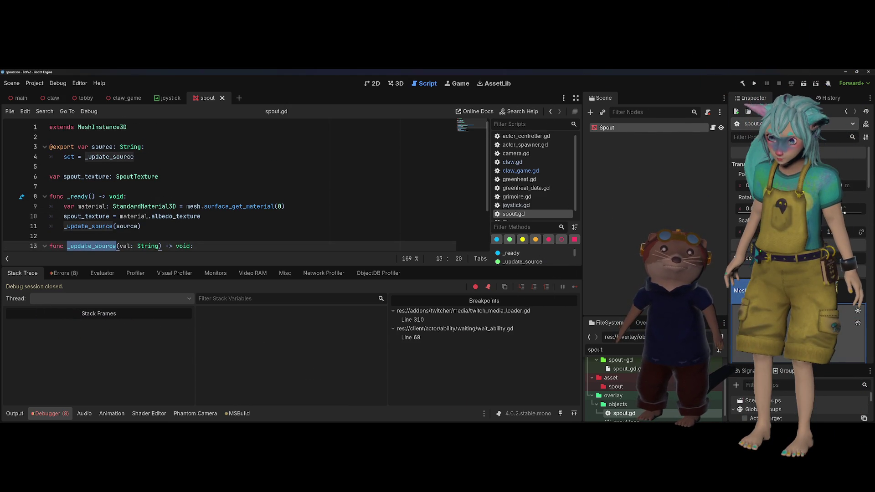
Enter a new Source value on the Spout node and examine line 9's mesh material call.
key(Return)
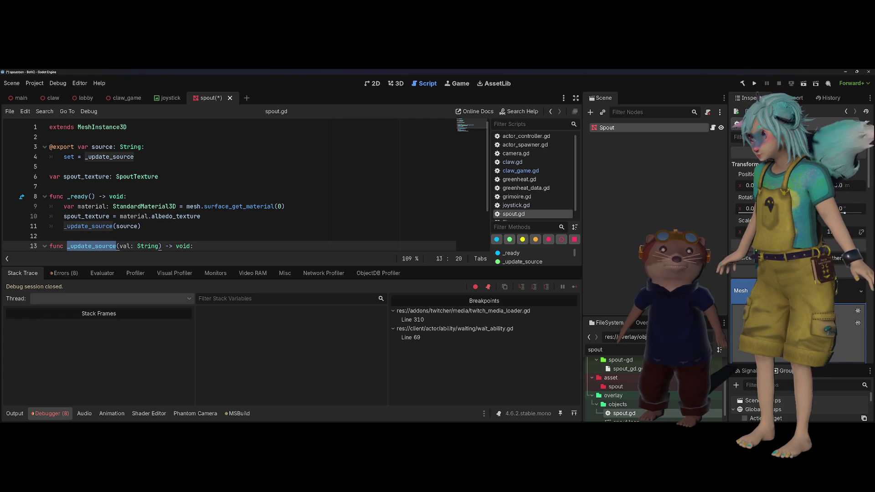
click(291, 206)
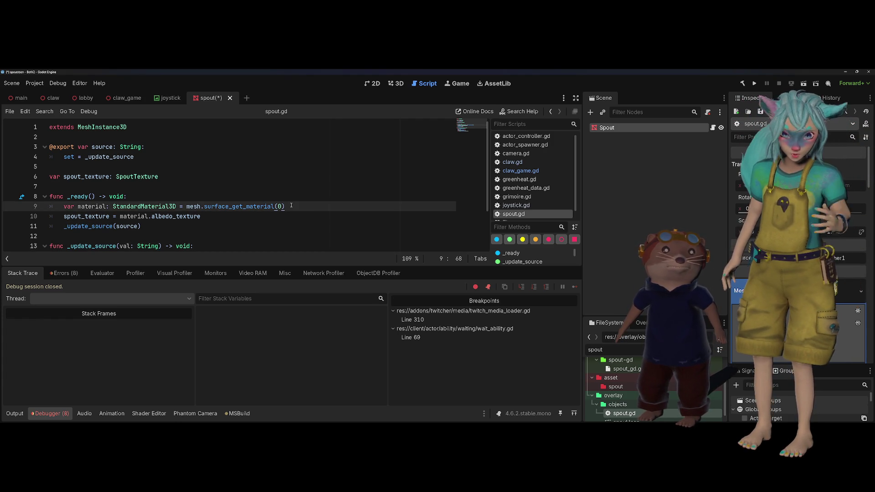
double_click(91, 206)
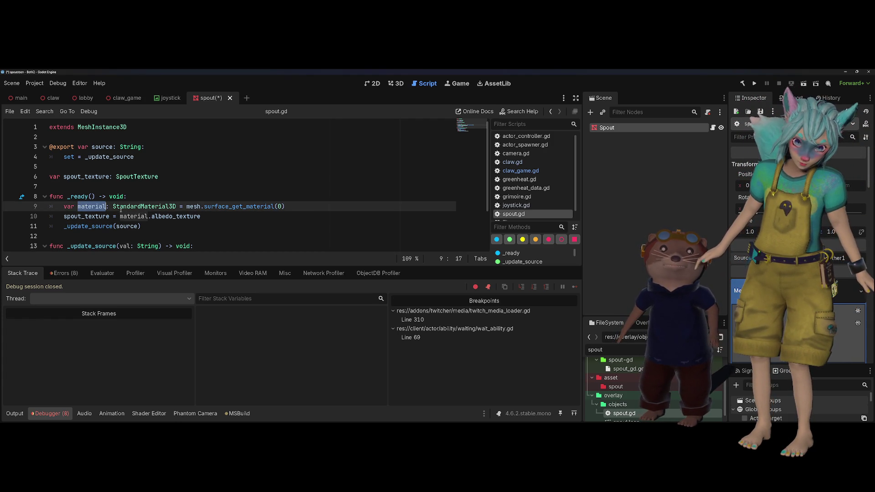
double_click(191, 206)
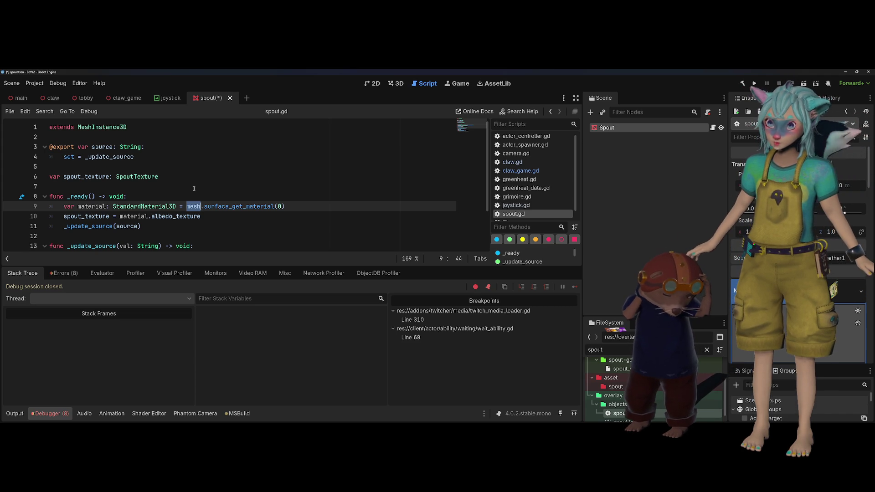
Check the Debugger's error list, save spout.tscn, and close the spout scene.
click(164, 176)
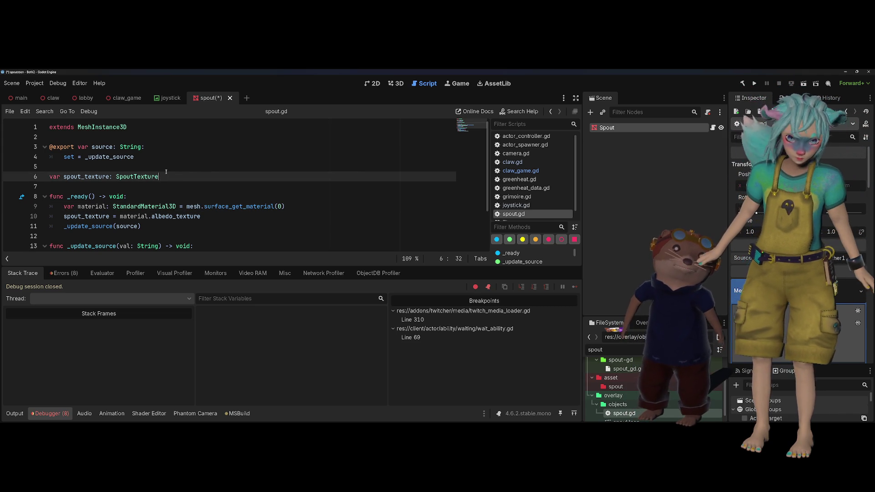
click(64, 273)
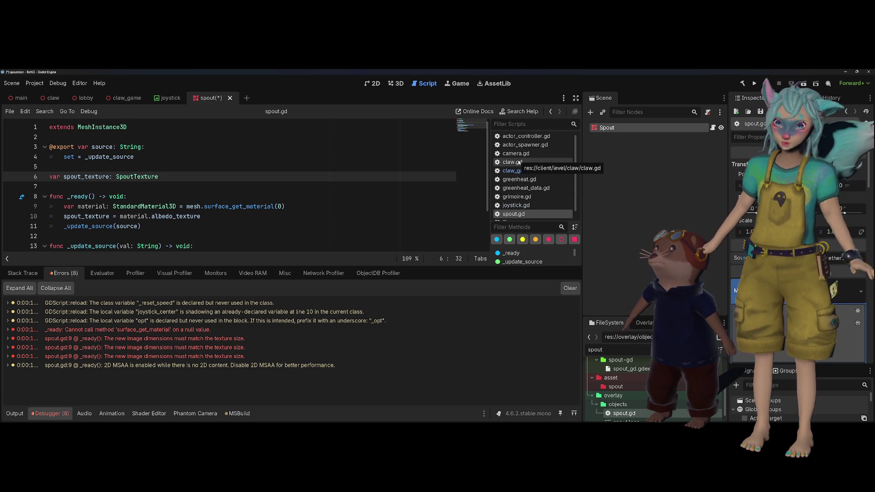
click(312, 157)
key(ctrl+s)
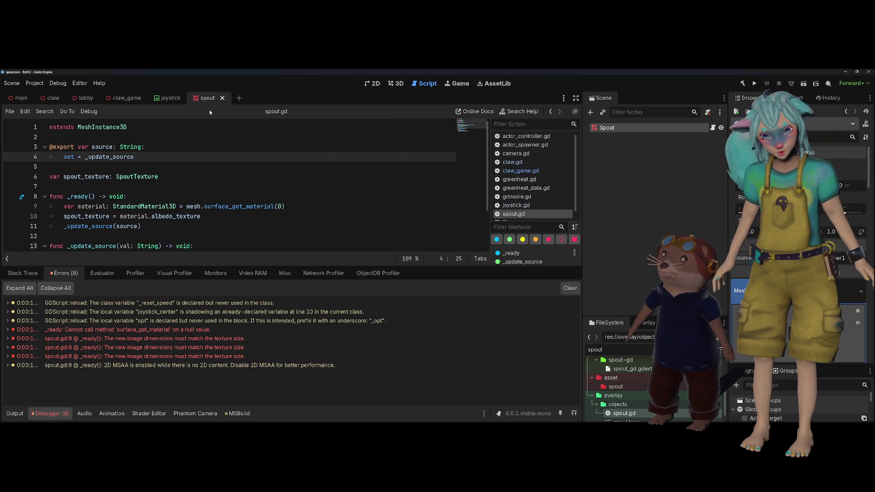
click(222, 98)
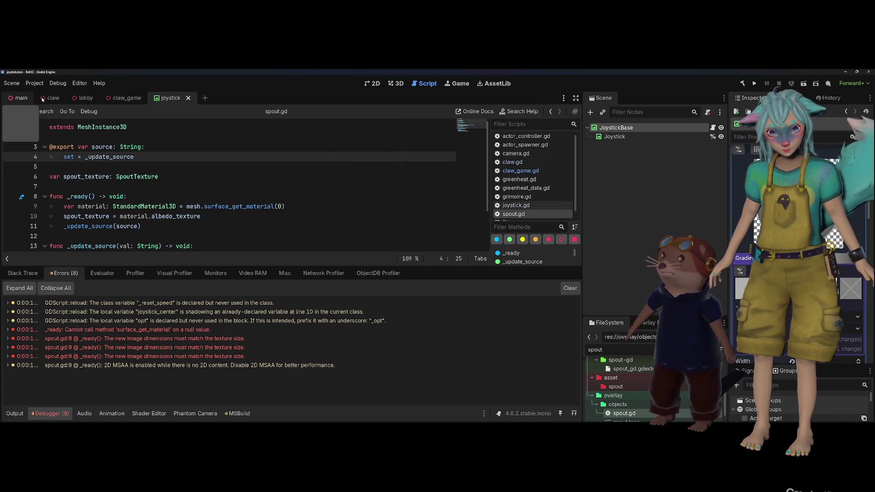
Switch to the lobby scene and delete its Spout node.
click(84, 98)
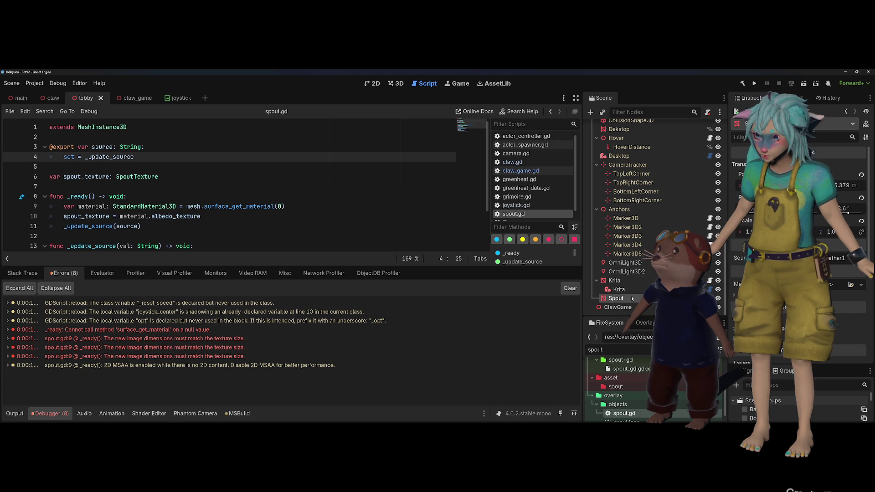
key(Delete)
key(Return)
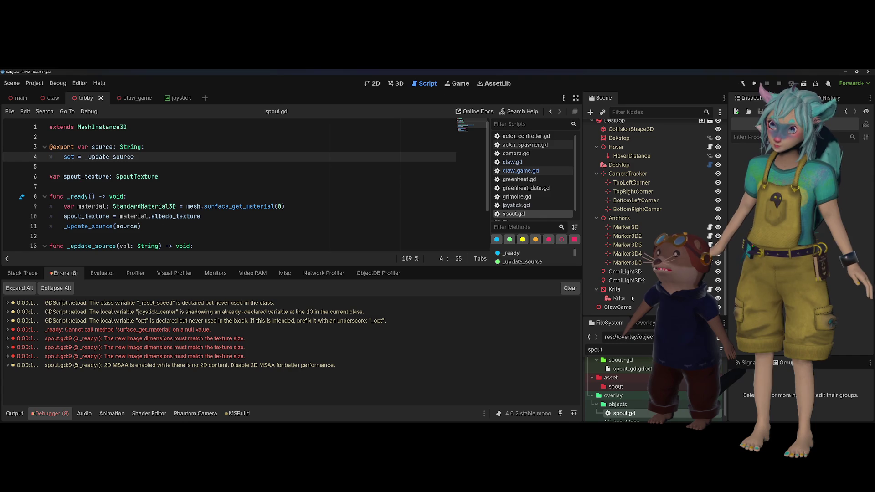
Hide the bottom Debugger panel so all of spout.gd is visible.
click(381, 164)
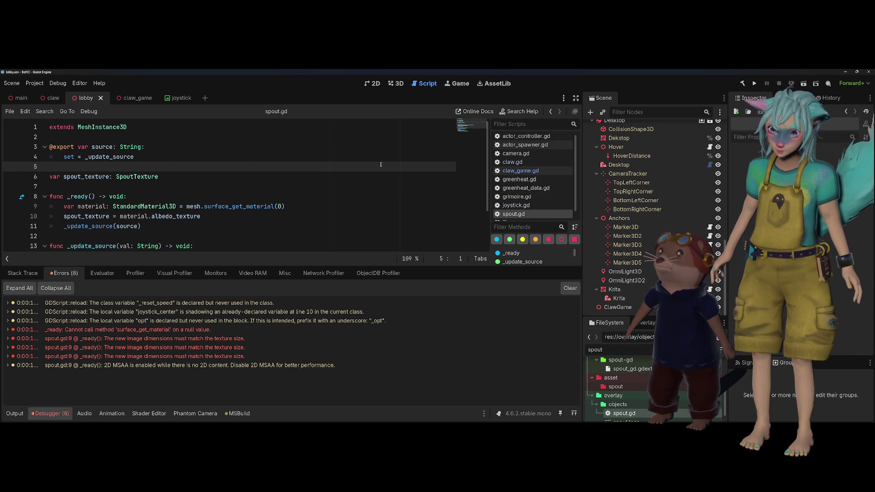
key(ctrl+j)
click(136, 312)
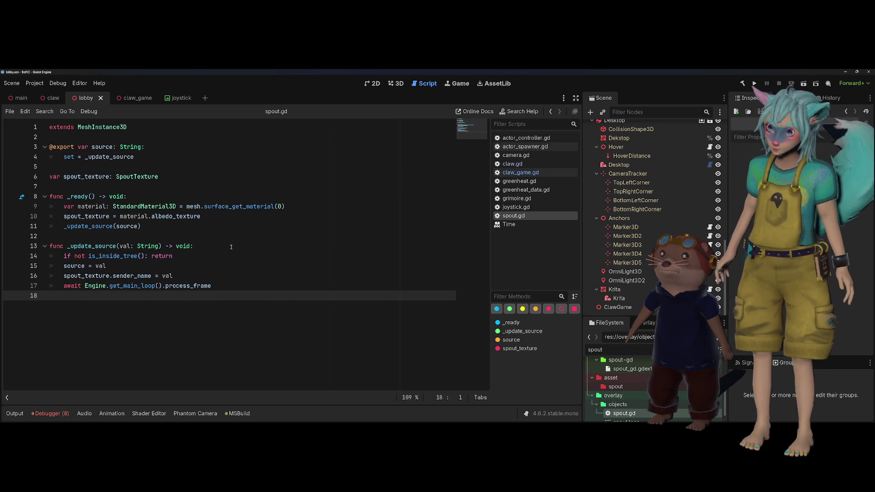
Run the project with F5 and wait for the .NET build and overlay to launch.
key(F5)
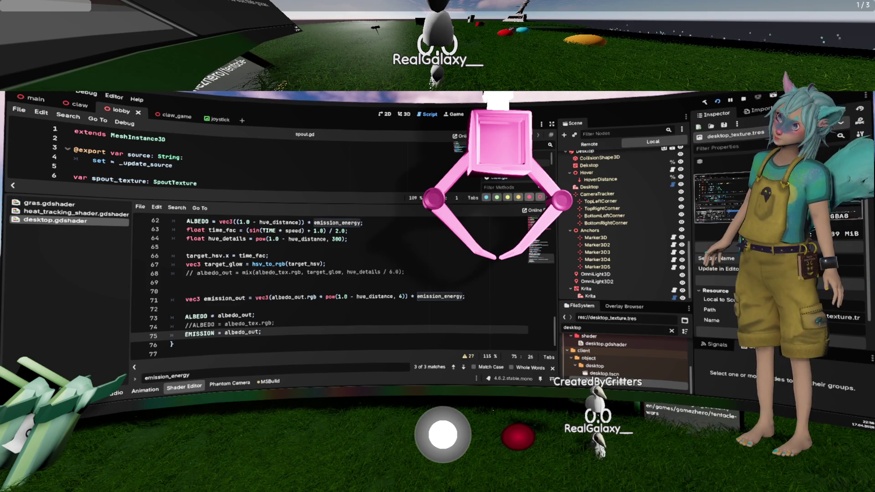
Bring the Tentacle Wars browser window to the front and maximise it across the virtual desktop.
key(alt+Tab)
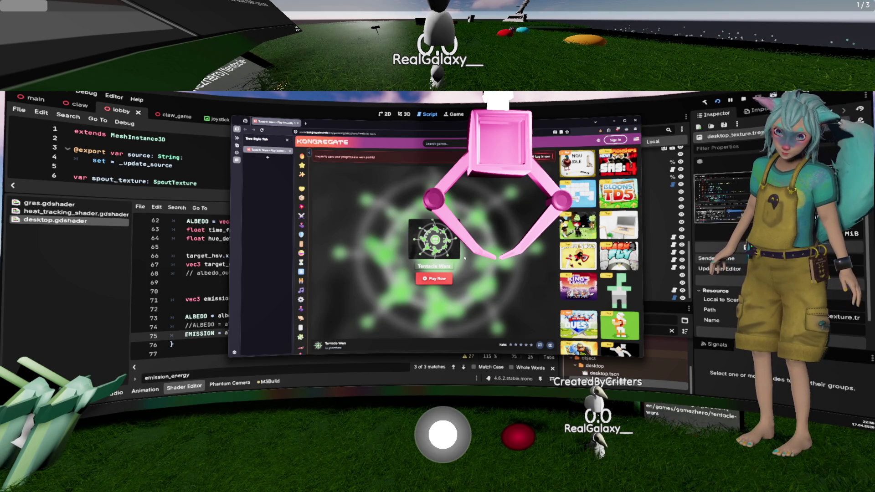
key(alt+Tab)
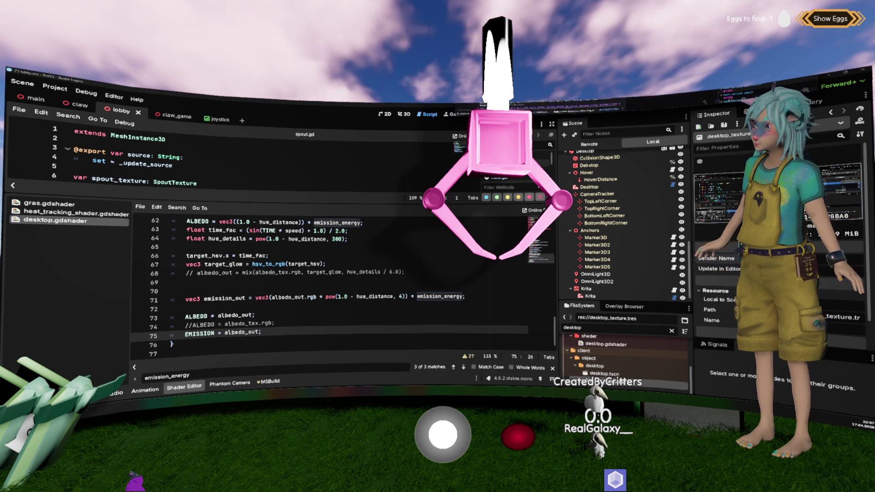
key(alt+Tab)
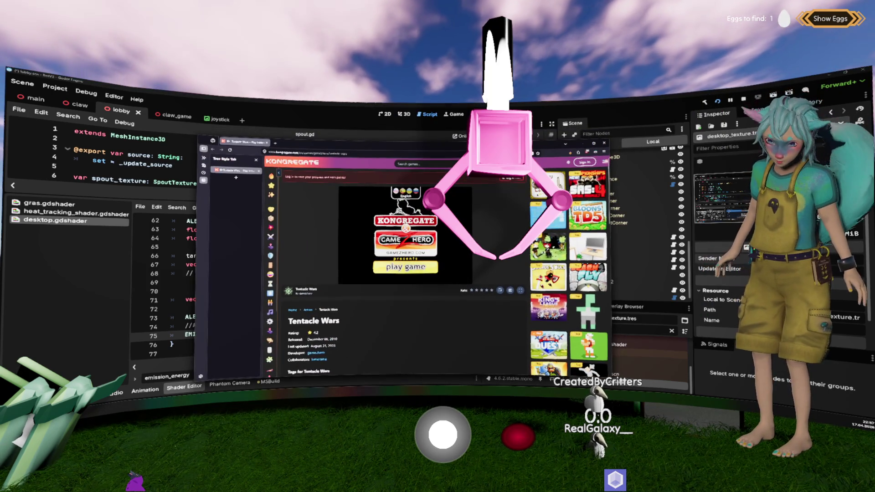
key(super+Up)
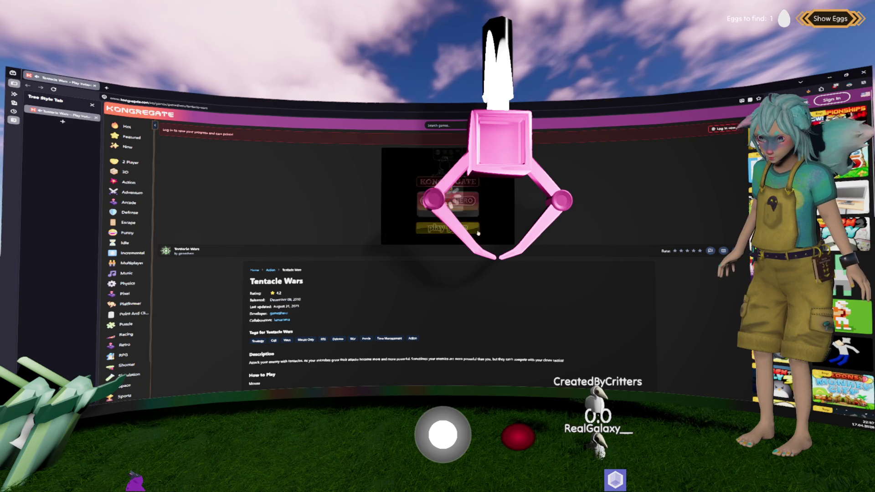
Start Tentacle Wars past the GameZHero sponsor splash to reach the level wheel.
click(460, 228)
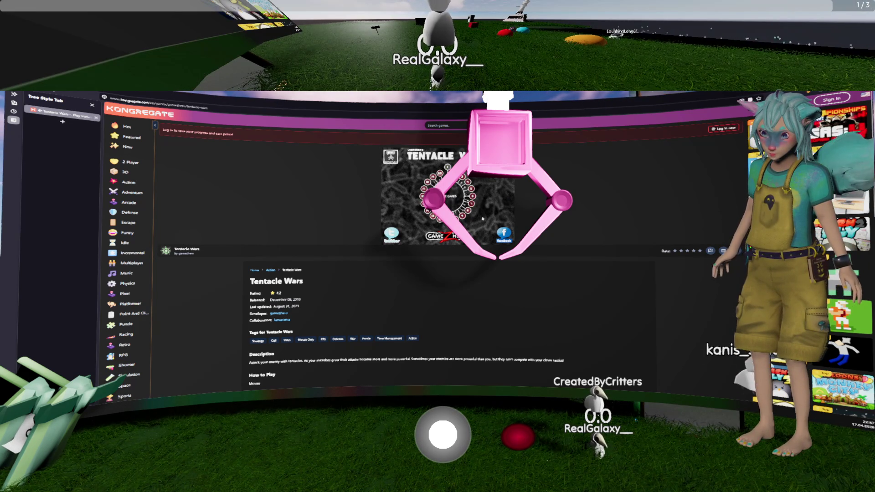
scroll(535, 210, up, 5)
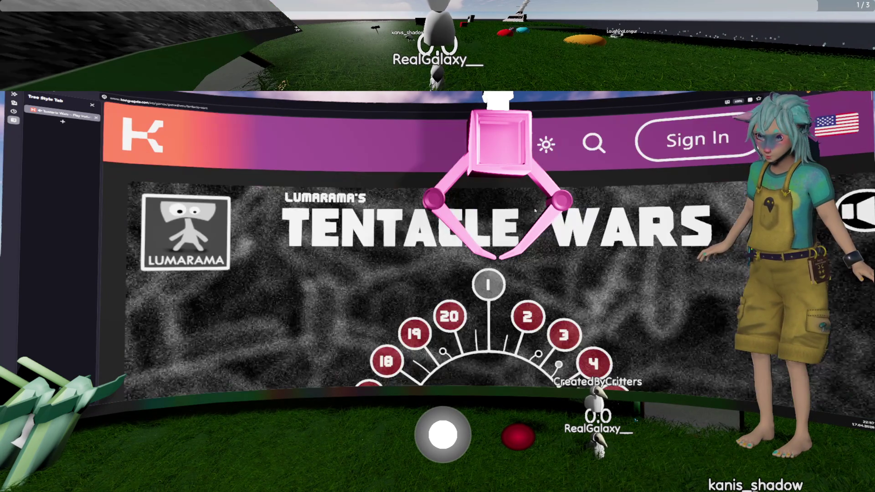
scroll(536, 210, down, 5)
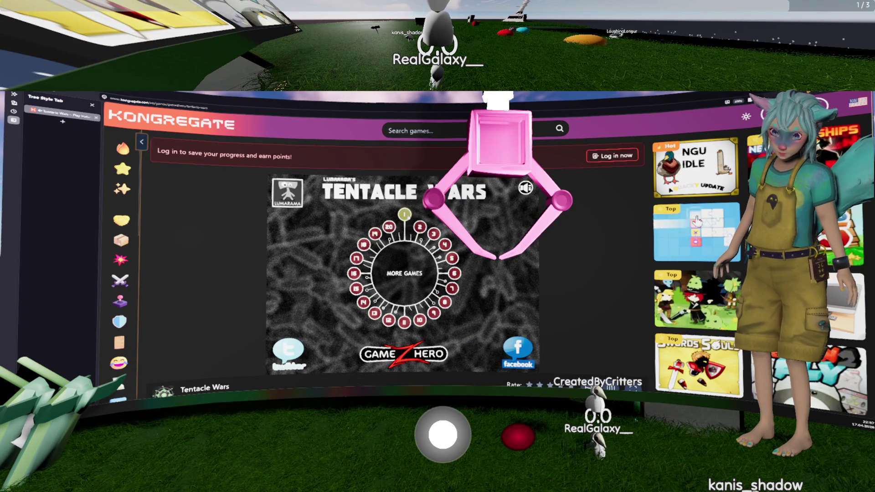
Win zone 1 by sending a tentacle from the green cell to the red cell.
click(405, 214)
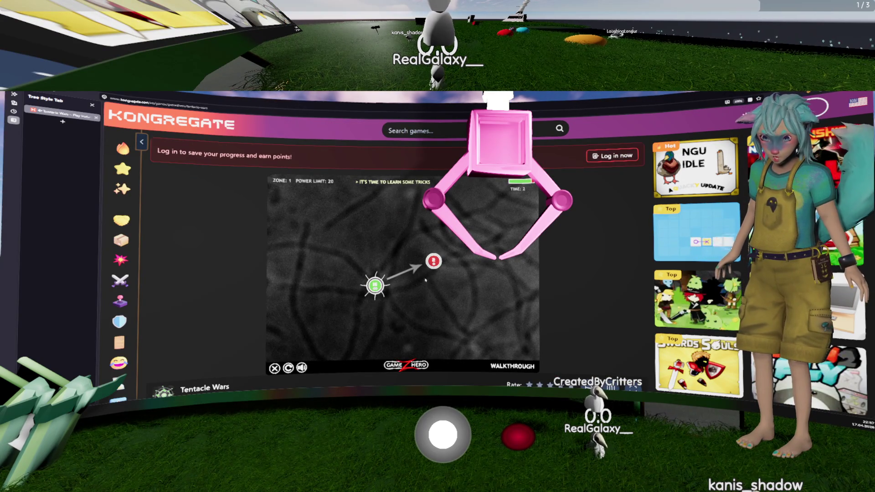
mouse_move(375, 285)
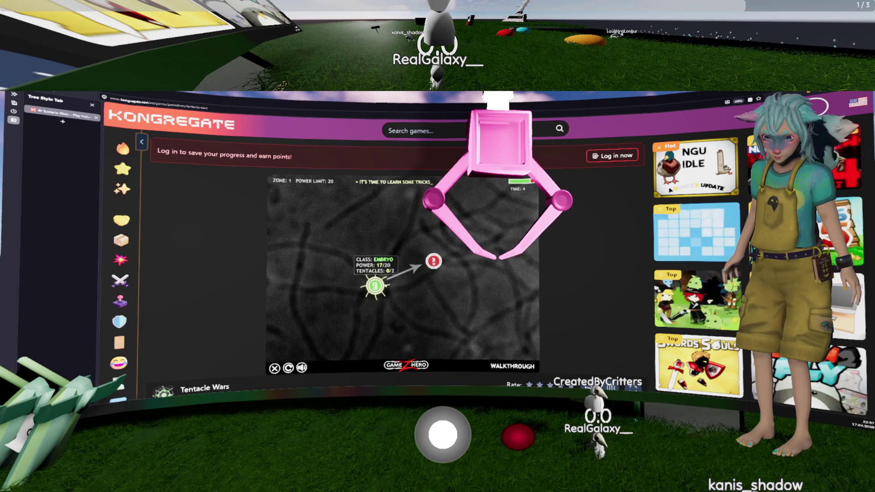
drag(375, 285, 433, 261)
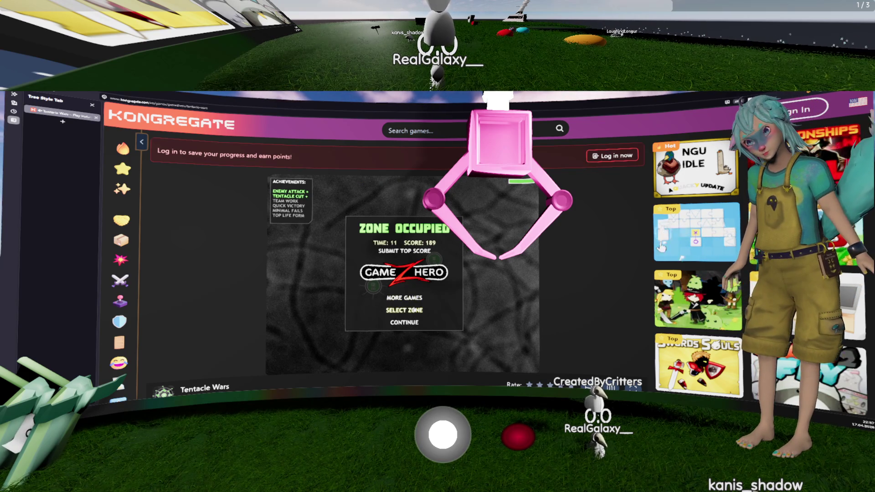
right_click(444, 189)
key(Escape)
Continue to zone 2 and capture the red cell by growing, retracting and slicing tentacles.
click(405, 322)
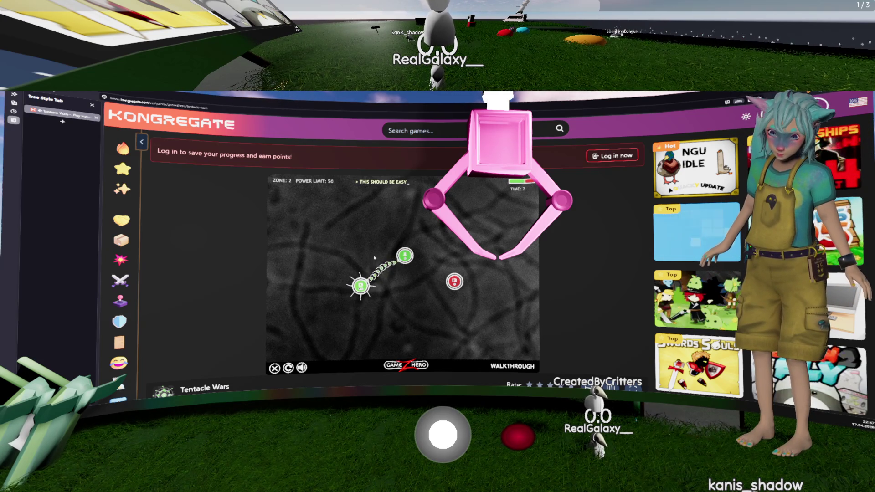
drag(360, 286, 454, 281)
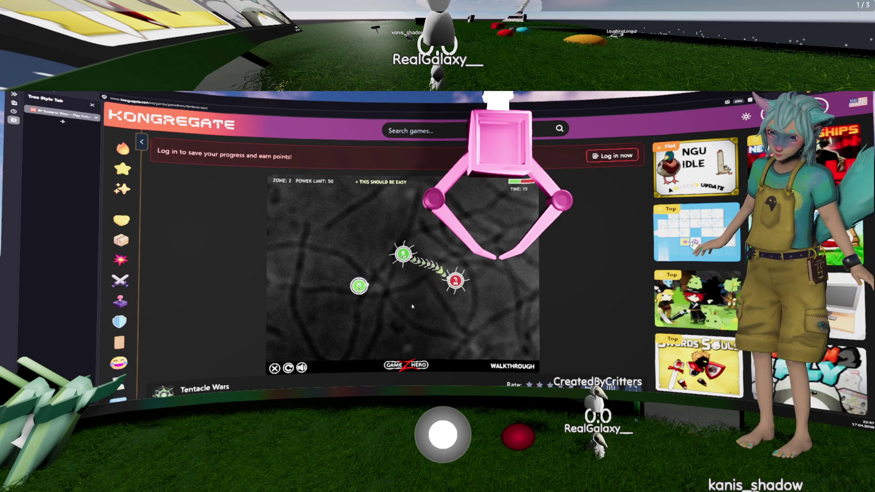
drag(429, 259, 421, 276)
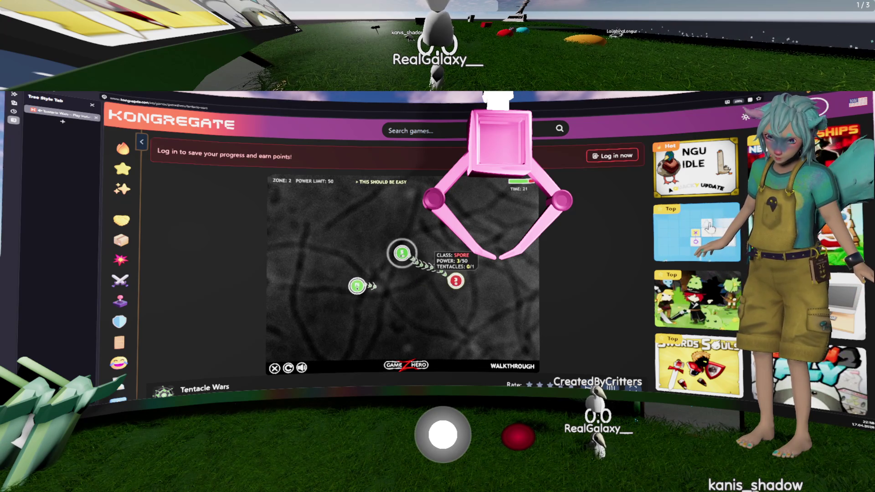
drag(414, 288, 410, 290)
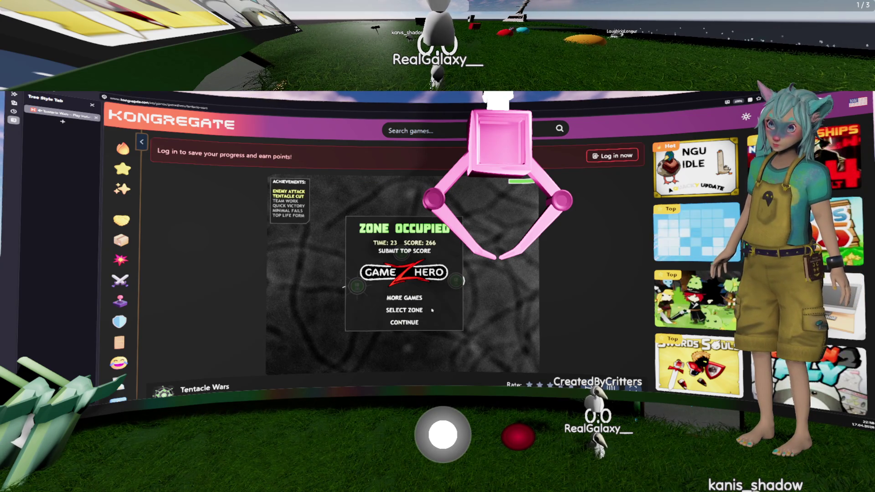
Continue to zone 3 and extend green tentacles to the grey neutral cells, cutting one to reroute.
click(404, 323)
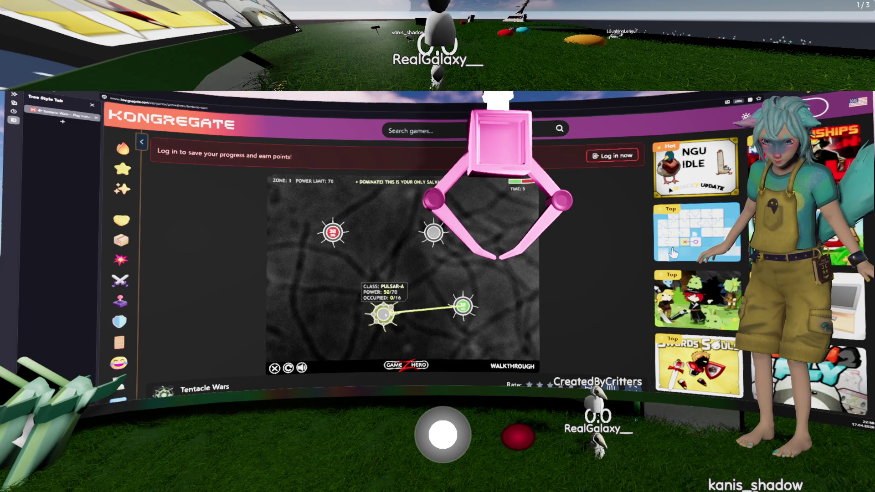
drag(450, 306, 440, 255)
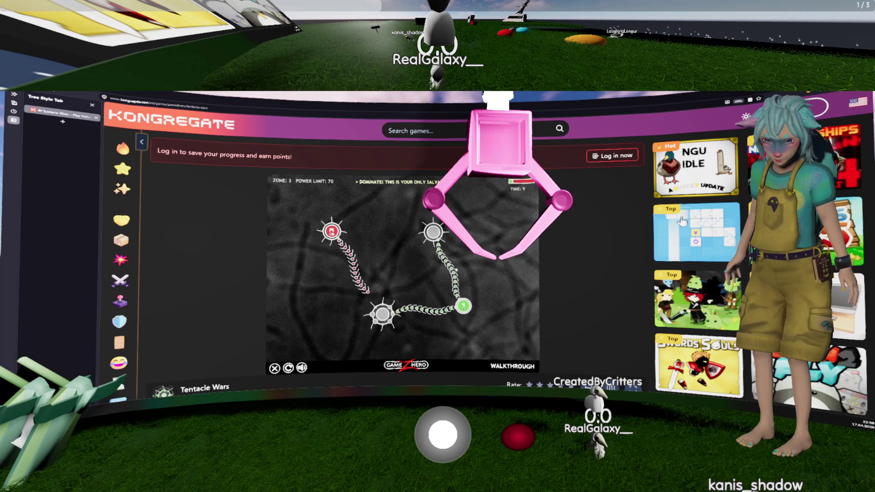
mouse_move(463, 305)
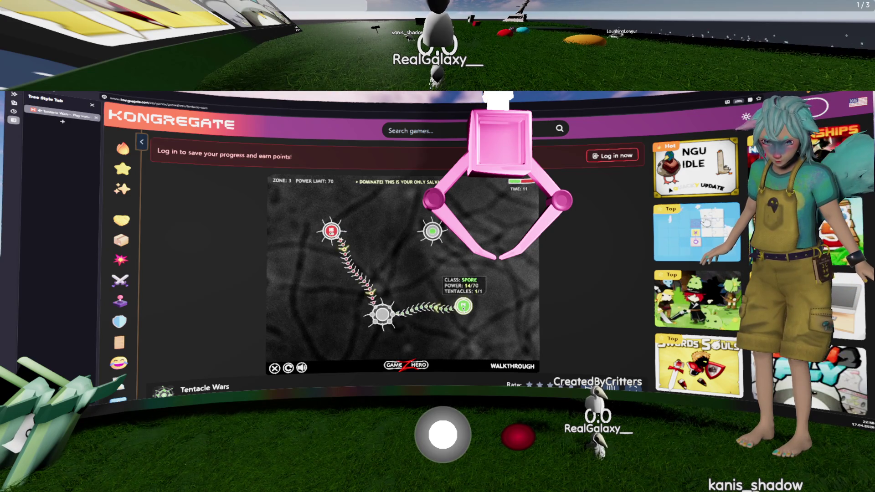
drag(464, 304, 432, 231)
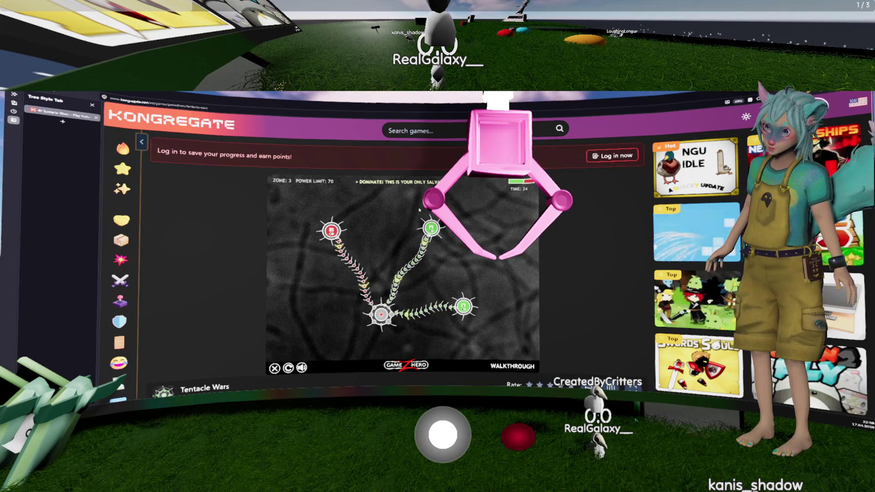
drag(396, 237, 440, 273)
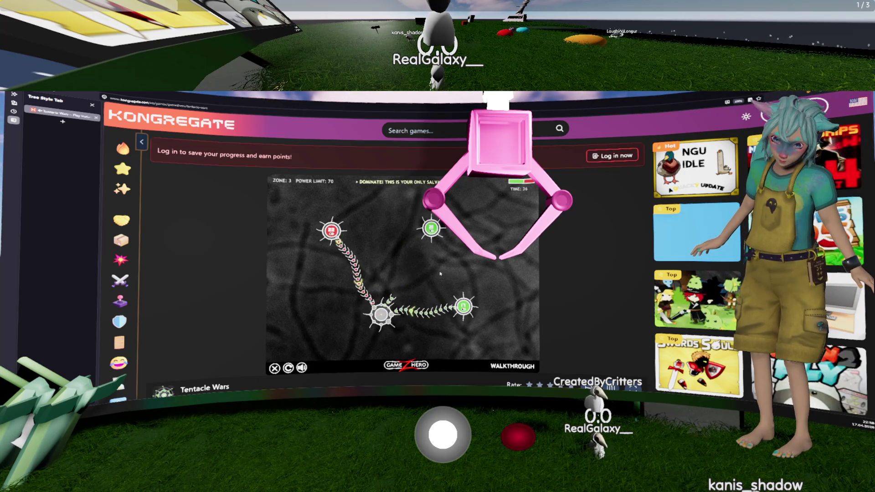
drag(431, 228, 395, 234)
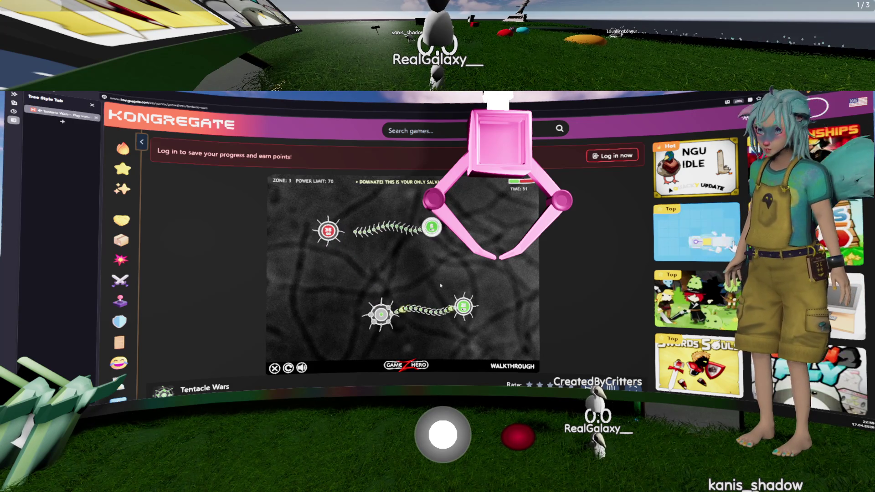
Capture the remaining grey cell and aim every green tentacle at the red cell.
mouse_move(463, 306)
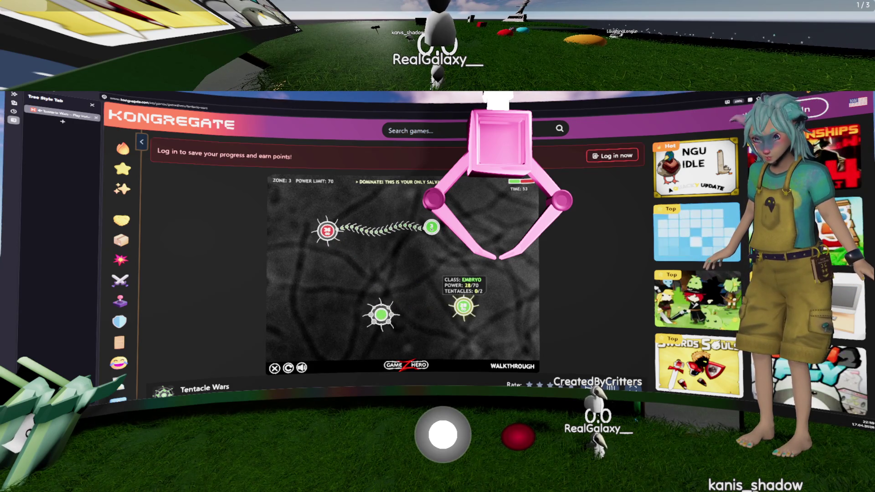
drag(386, 302, 382, 313)
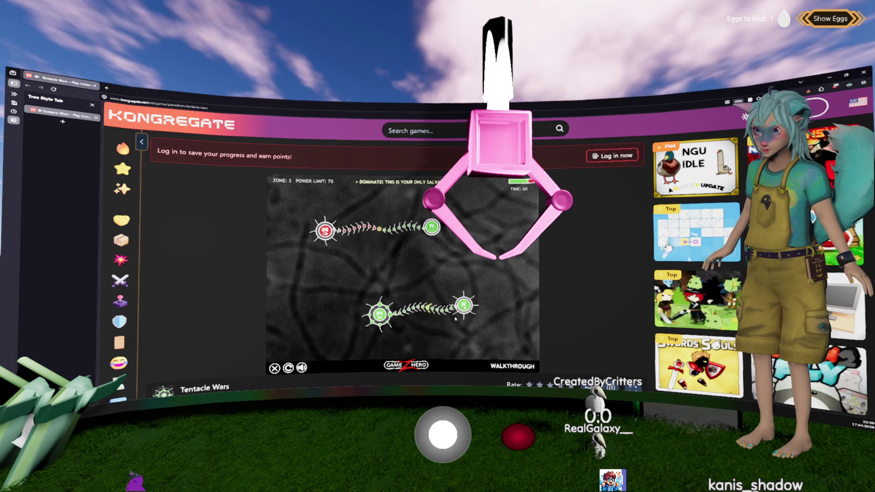
mouse_move(430, 279)
mouse_down()
mouse_move(422, 319)
mouse_move(351, 279)
mouse_move(325, 230)
mouse_up()
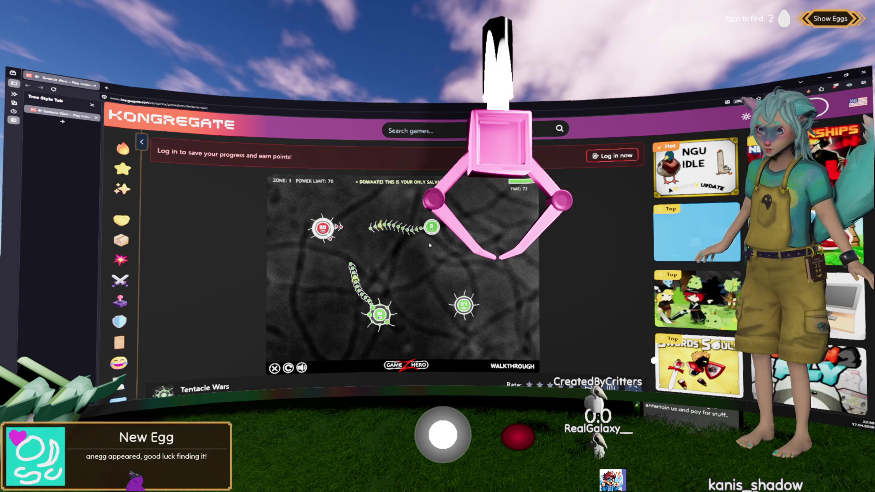
drag(464, 305, 321, 226)
drag(430, 227, 322, 226)
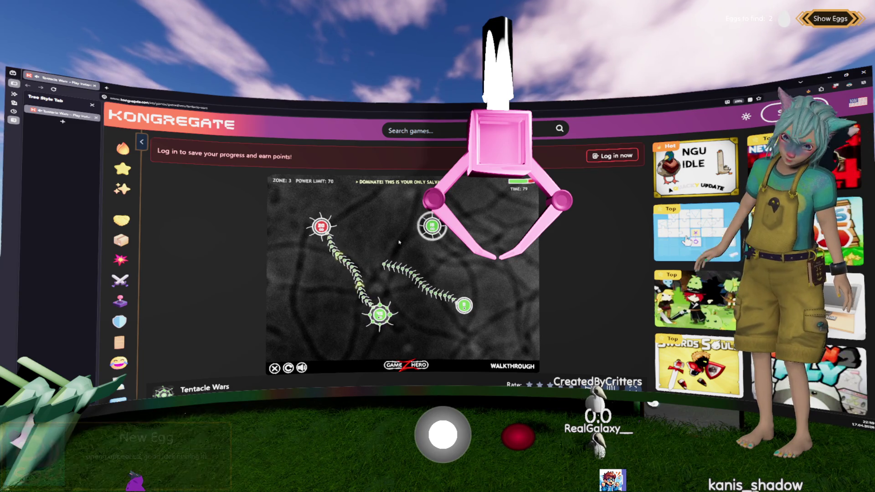
Leave the game and return to the Godot editor's desktop.gdshader.
mouse_move(431, 228)
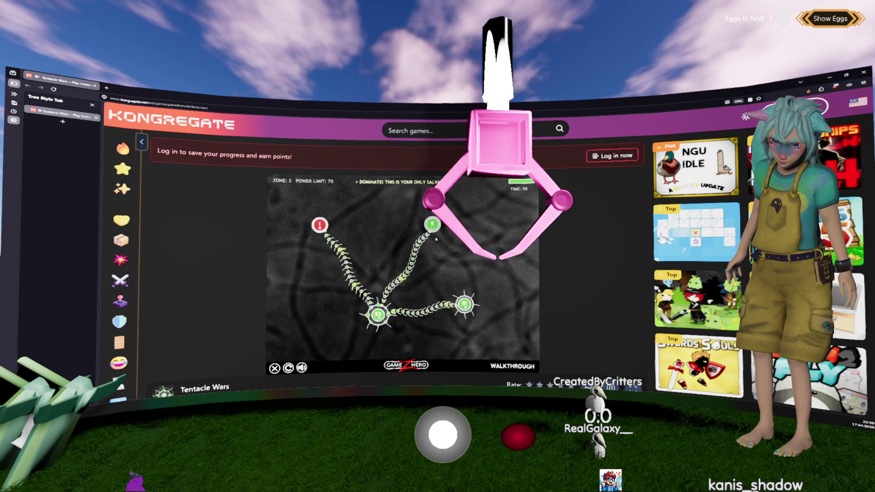
mouse_move(378, 310)
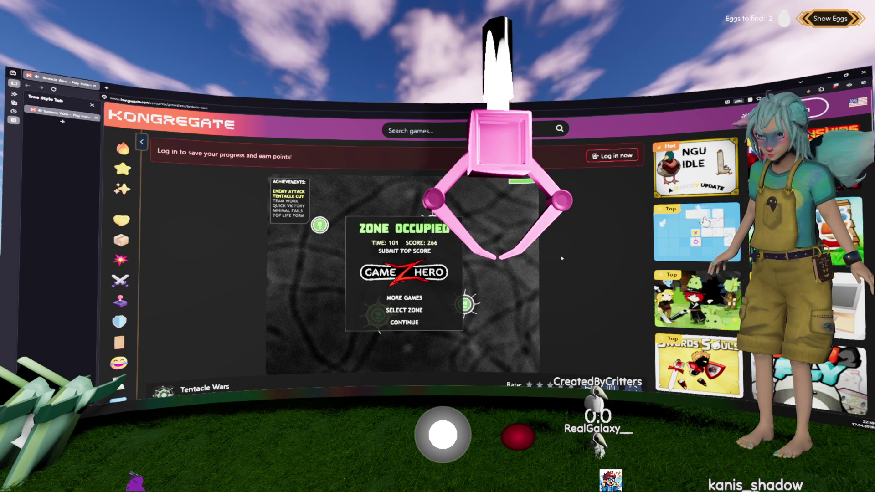
key(alt+Tab)
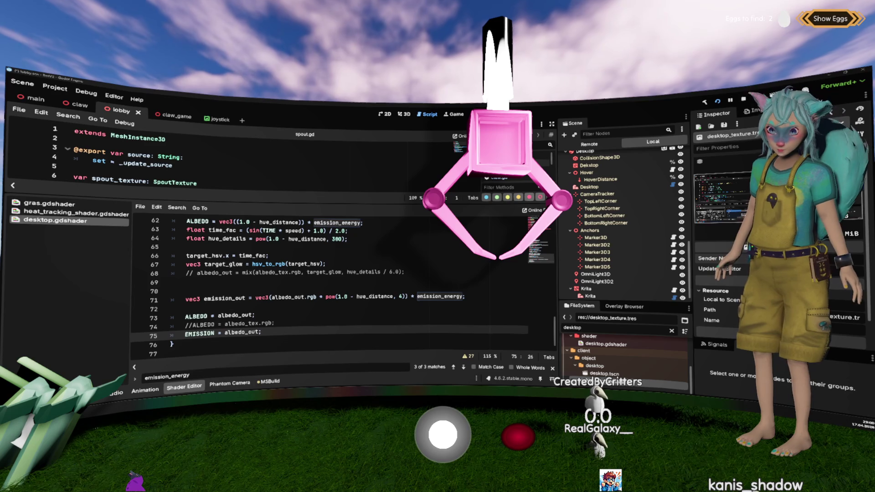
Place the cursor on line 66 of the desktop.gdshader fragment code.
click(455, 256)
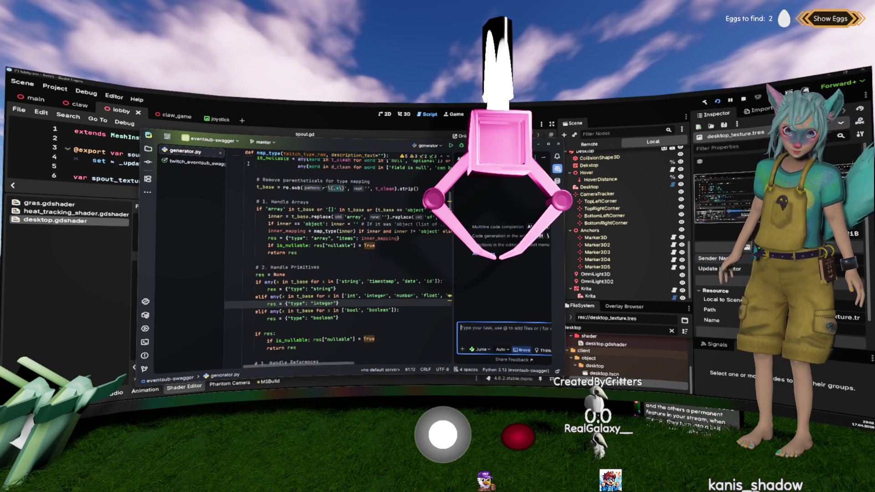
Glance at PyCharm's recent-projects list without switching, then return to the Godot editor.
click(209, 143)
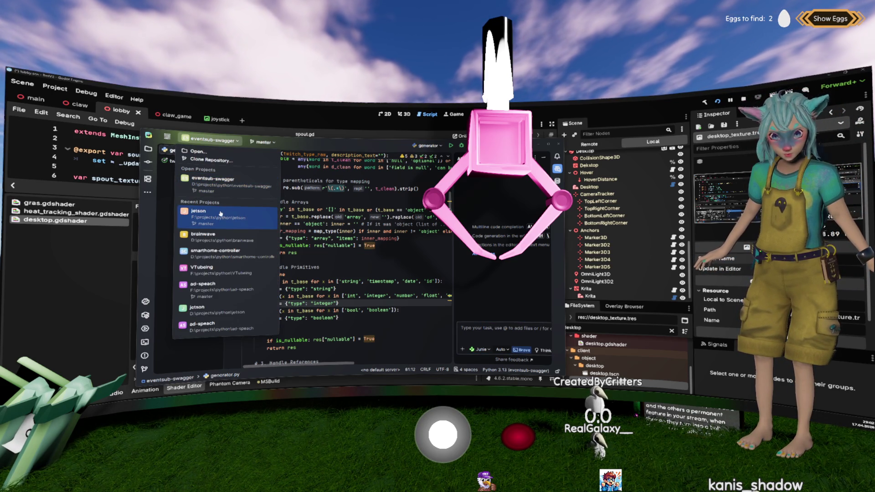
key(Escape)
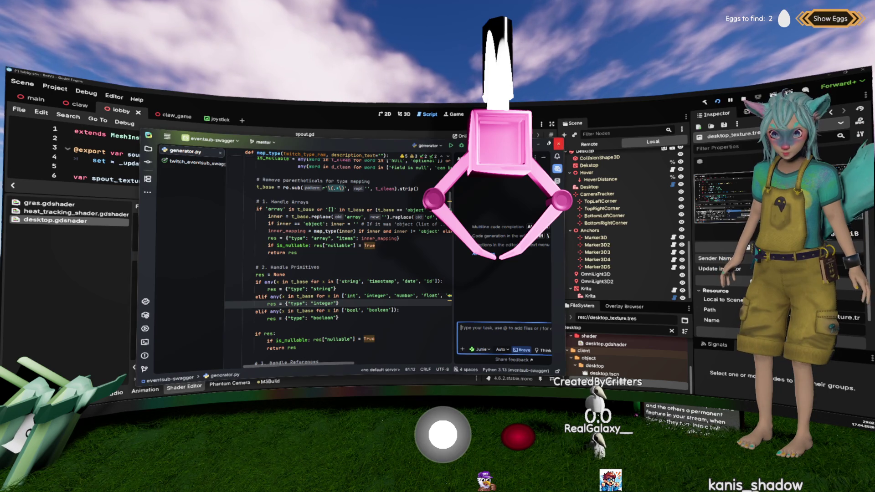
key(alt+Tab)
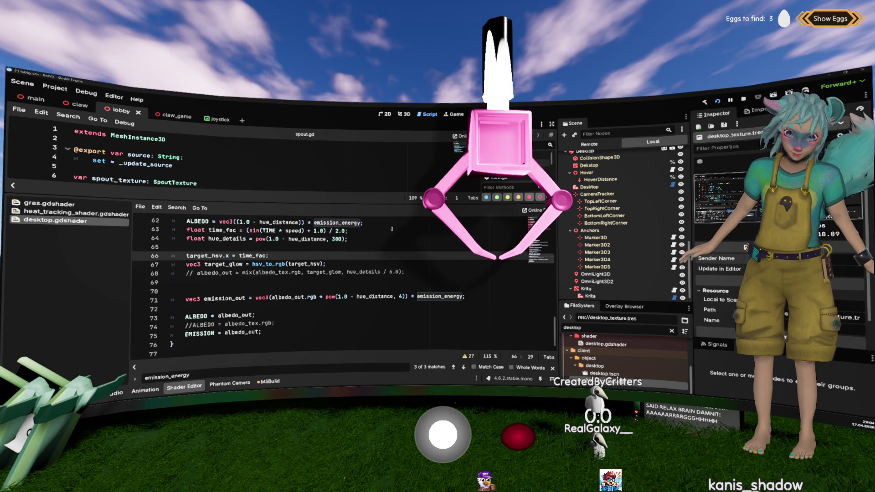
Close the Shader Editor bottom panel, leaving spout.gd in the script editor.
click(391, 227)
click(185, 386)
click(235, 267)
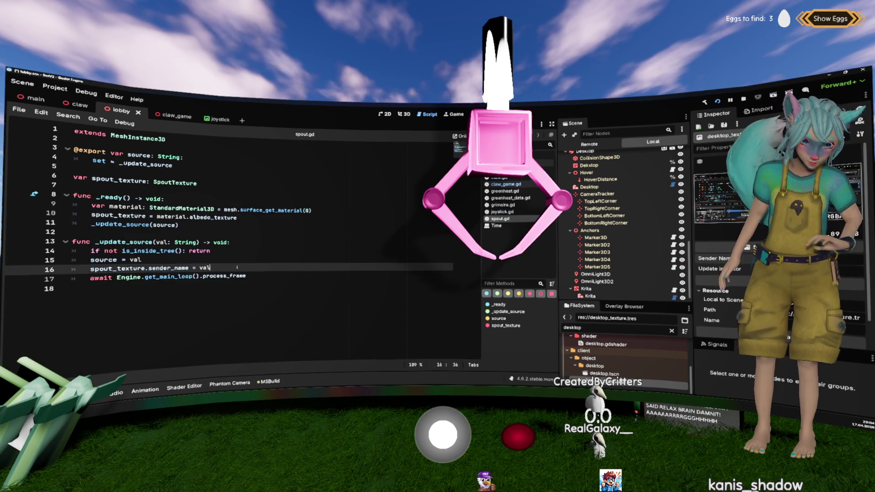
click(296, 292)
click(263, 235)
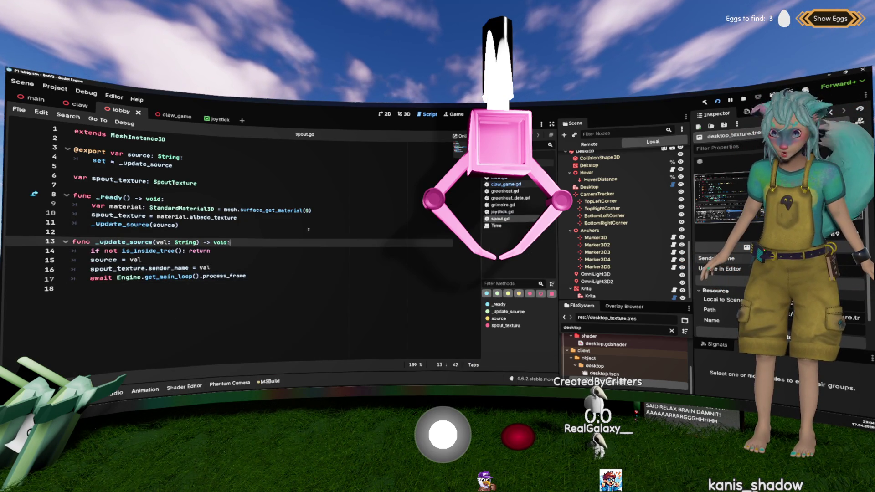
Open claw_game.gd from the script list and move to the empty line 8.
click(506, 184)
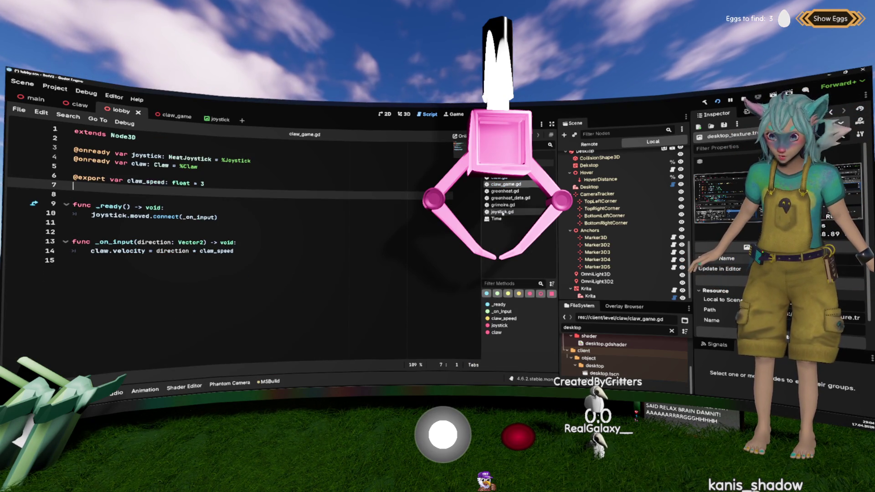
click(504, 205)
click(509, 199)
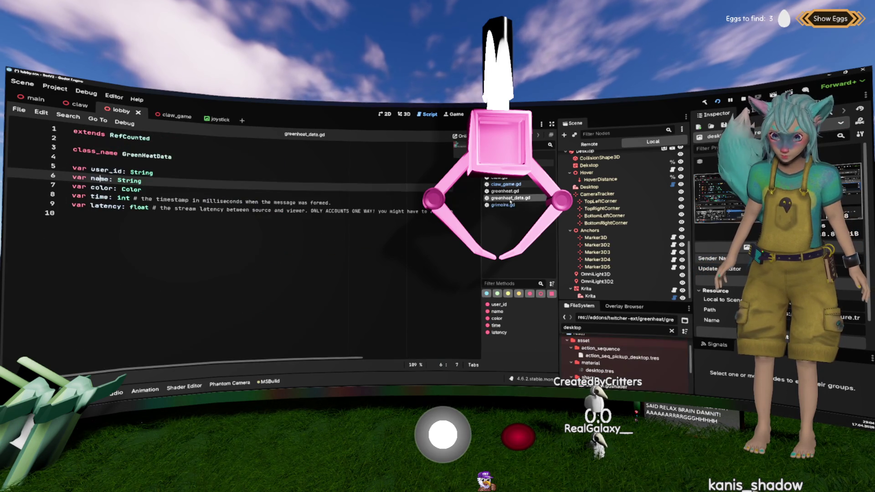
click(514, 184)
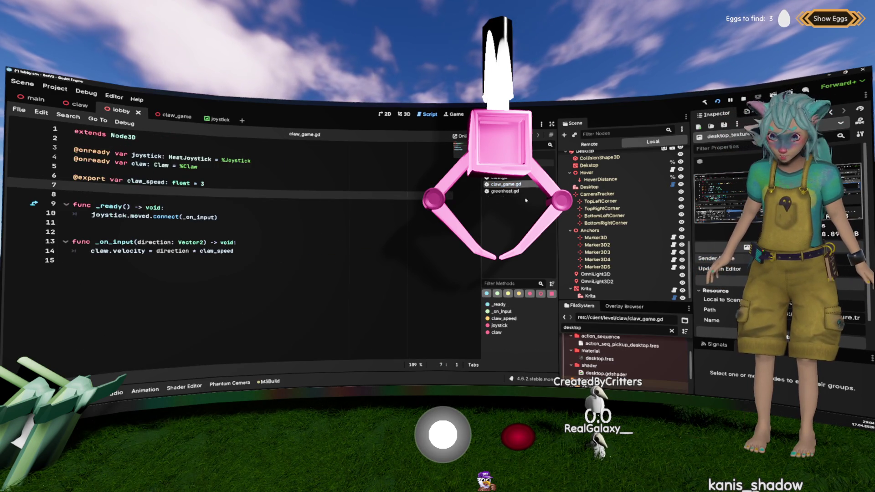
key(Down)
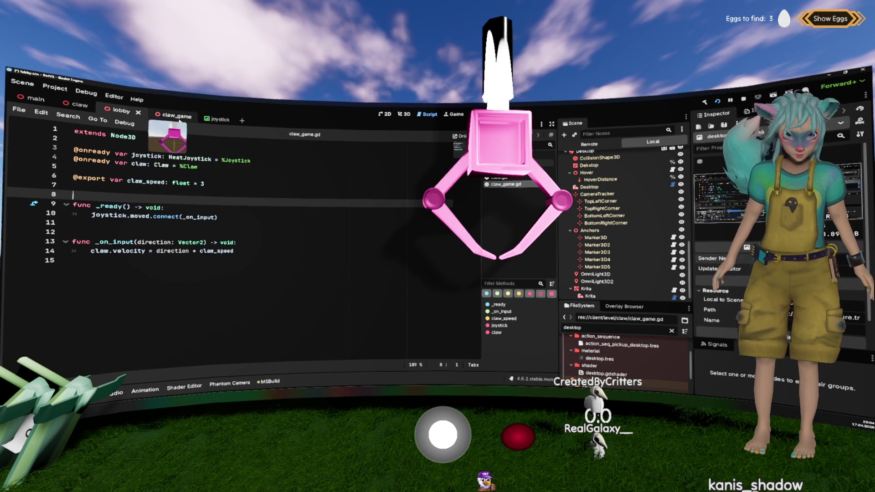
Add an onready Drop button reference and write drop.pressed.connect(_on_button_pressed) in _ready.
click(164, 115)
drag(634, 207, 196, 197)
click(273, 238)
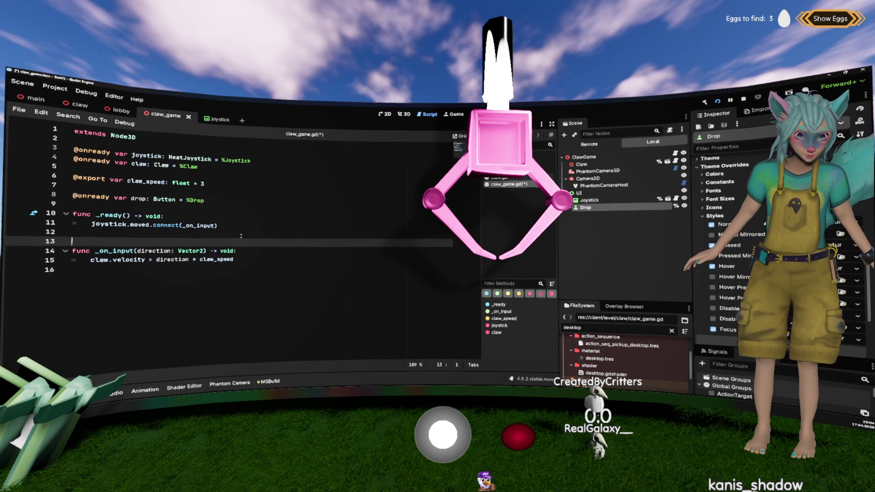
key(Up)
text(drop.pressed.connect(_on_)
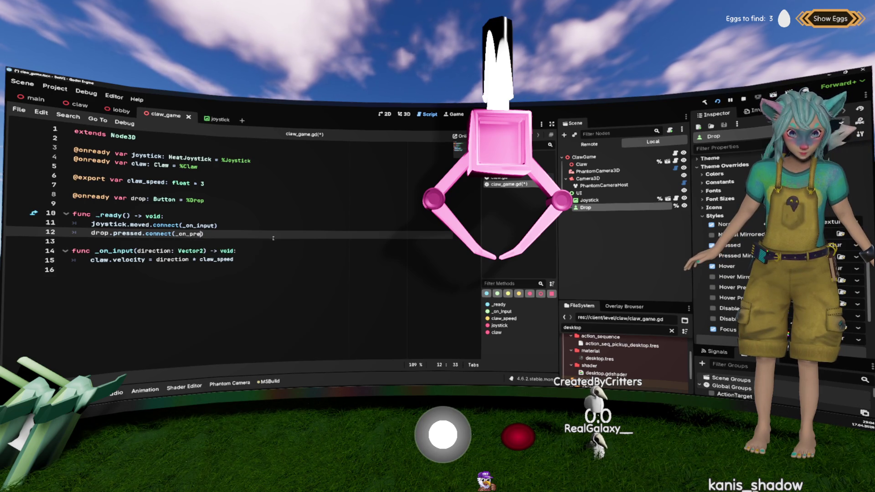
text(b)
text(utton_pressed)
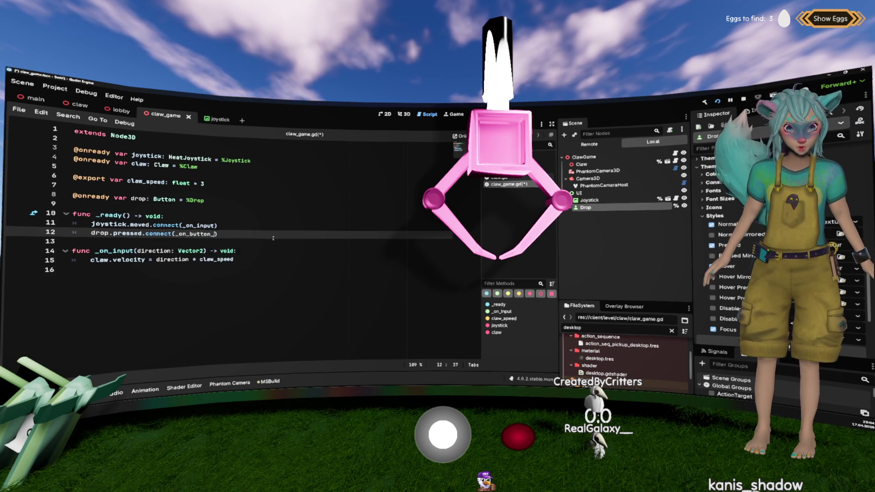
Declare func _on_button_pressed() -> void: below _on_input, spacing out the functions.
key(Down)
key(Down)
key(Down)
key(Up)
key(End)
key(Return)
key(Return)
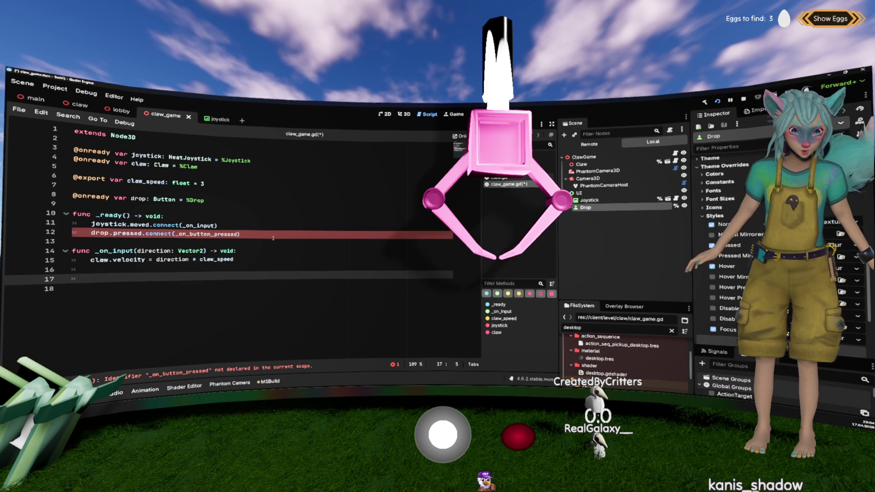
text(func _on_button_pressed)
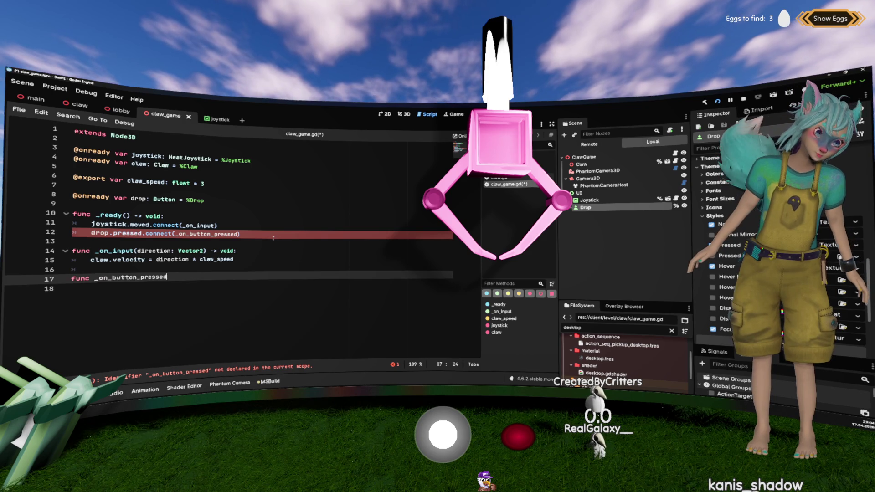
text(() -> void:)
key(Home)
key(Return)
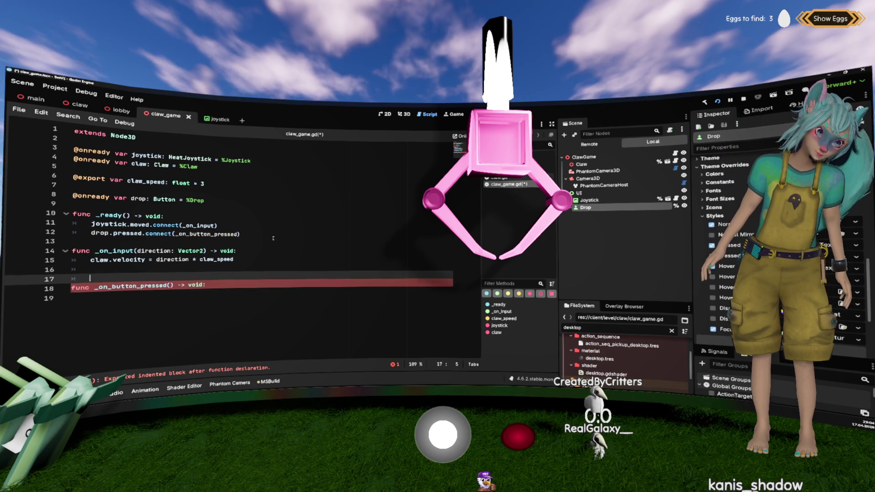
key(Up)
key(Up)
key(Up)
key(Return)
Give _on_button_pressed the body claw.open(), then select the Claw node.
click(144, 224)
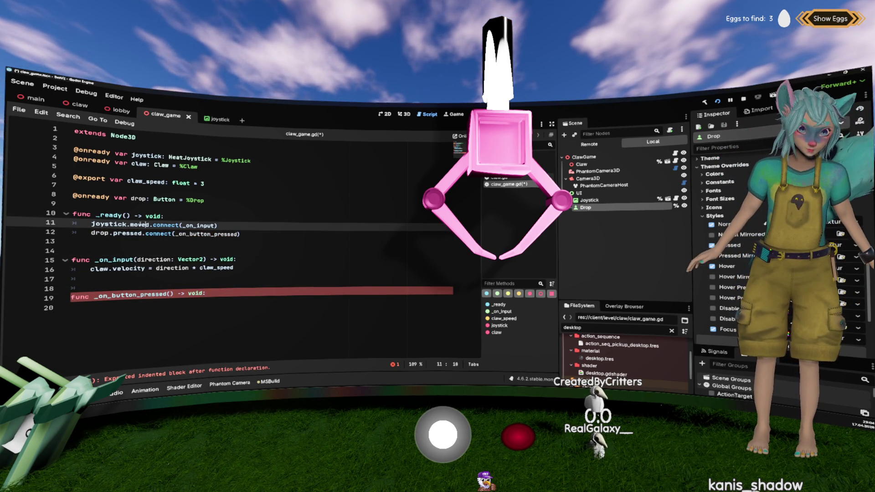
click(120, 284)
click(146, 310)
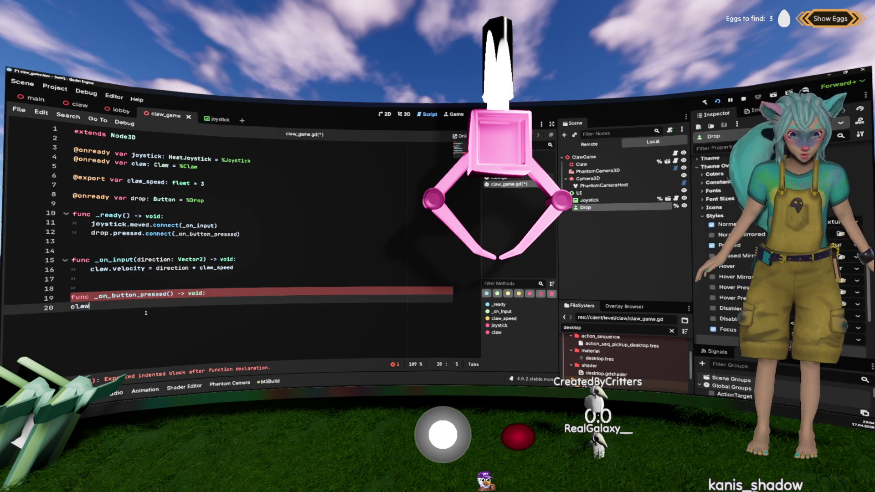
text(claw.)
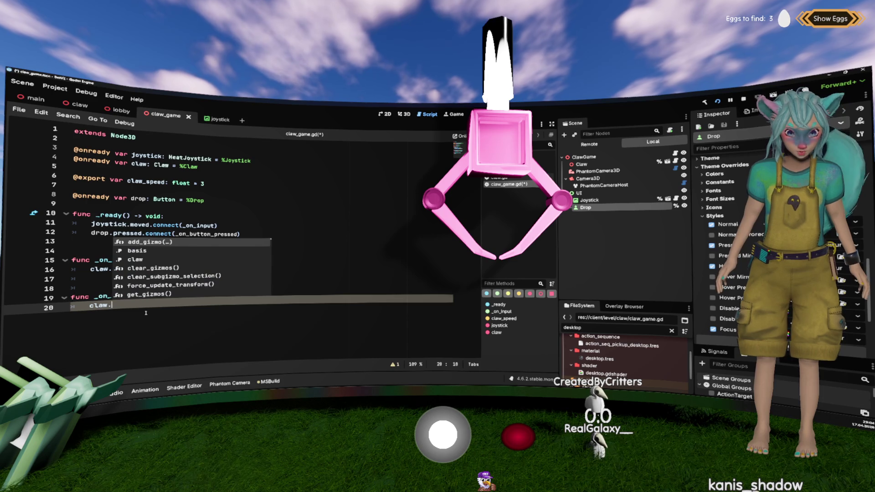
text(open())
key(Up)
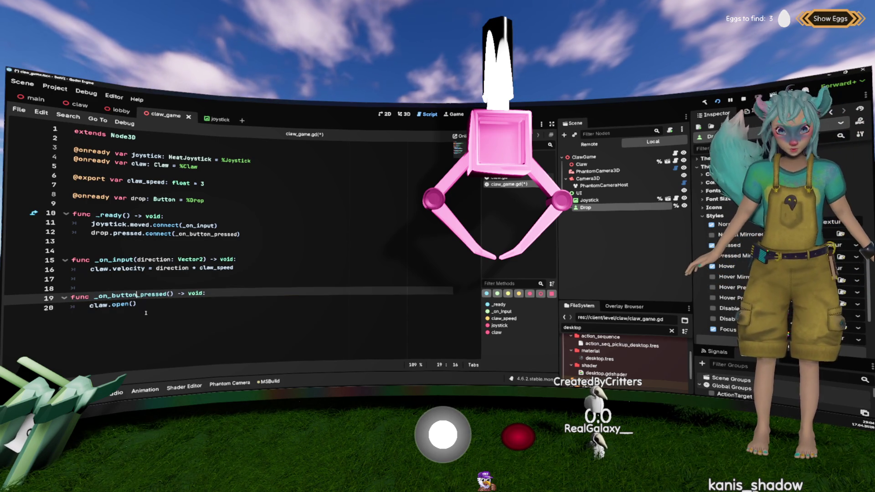
key(Down)
key(Home)
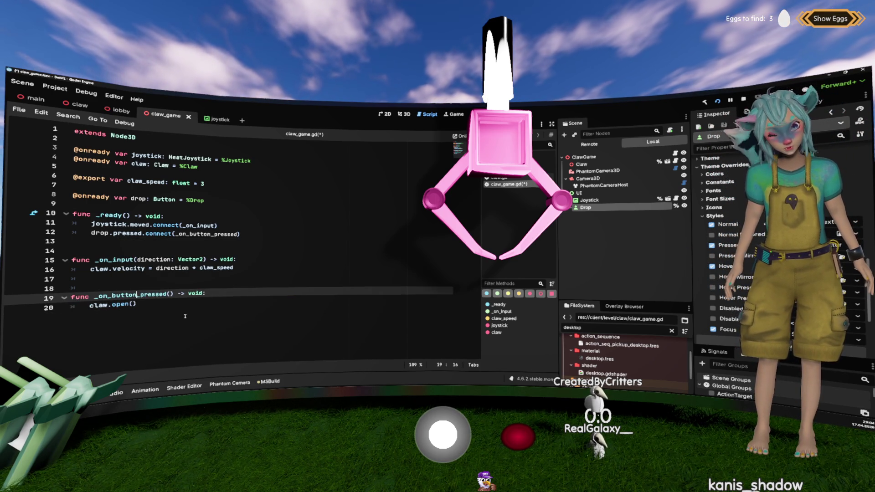
key(Return)
key(Up)
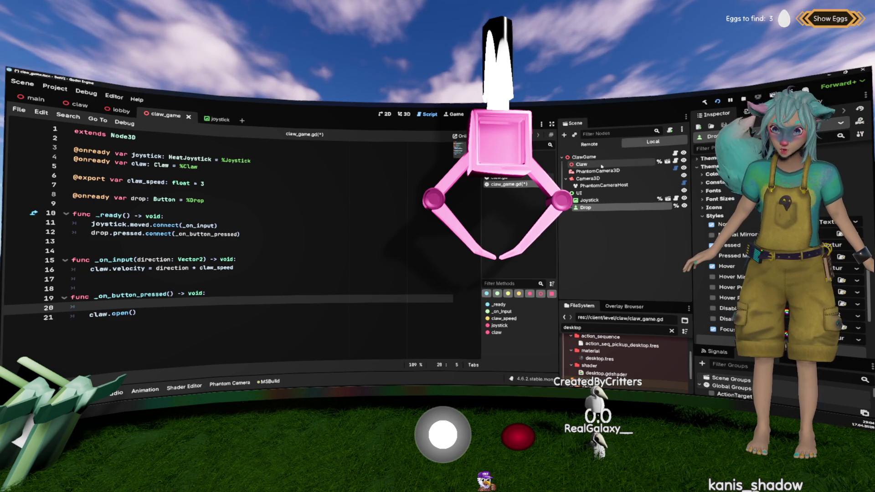
click(581, 164)
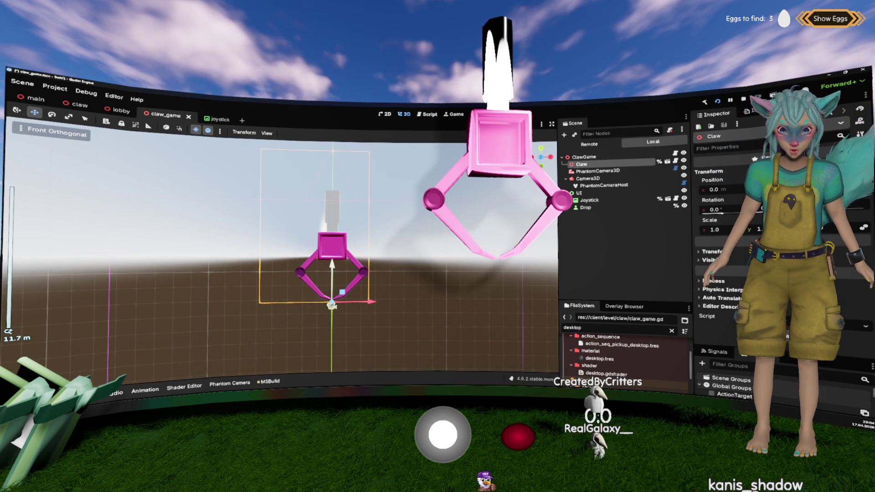
Lift the Claw further up along Y in the 3D view, then save the claw_game scene from the claw_game.gd script.
drag(337, 322, 332, 307)
drag(331, 257, 325, 231)
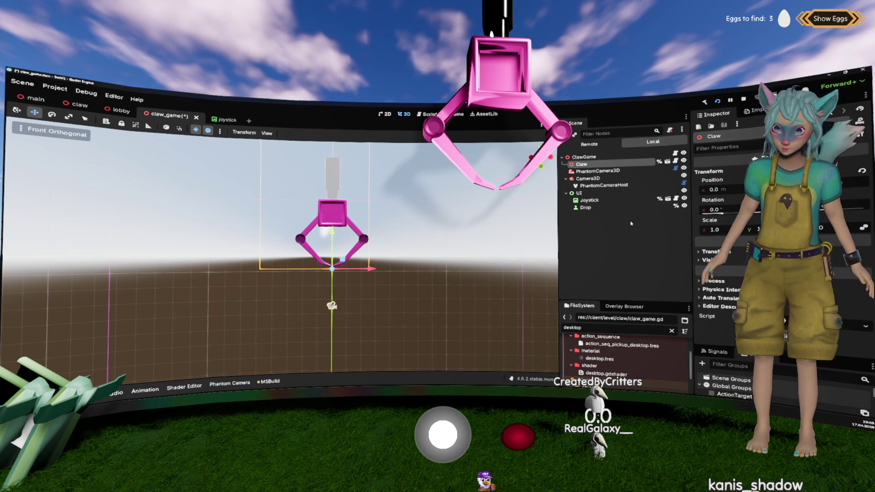
click(428, 114)
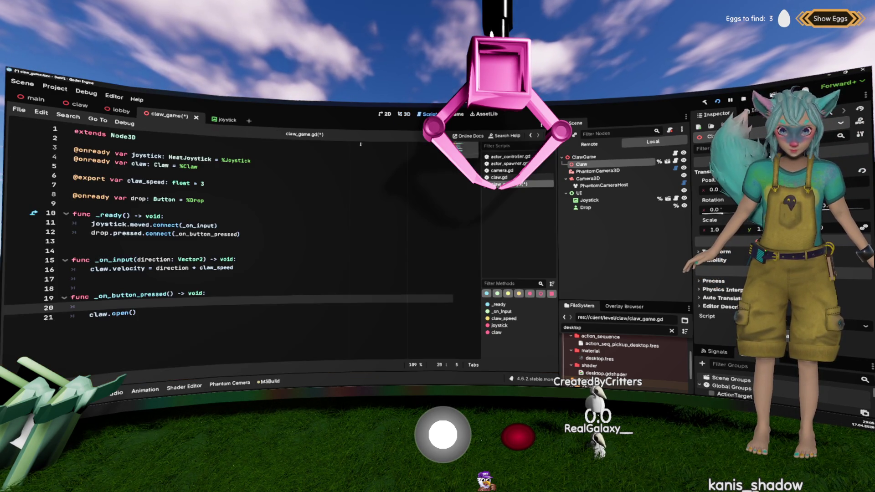
click(314, 224)
key(ctrl+s)
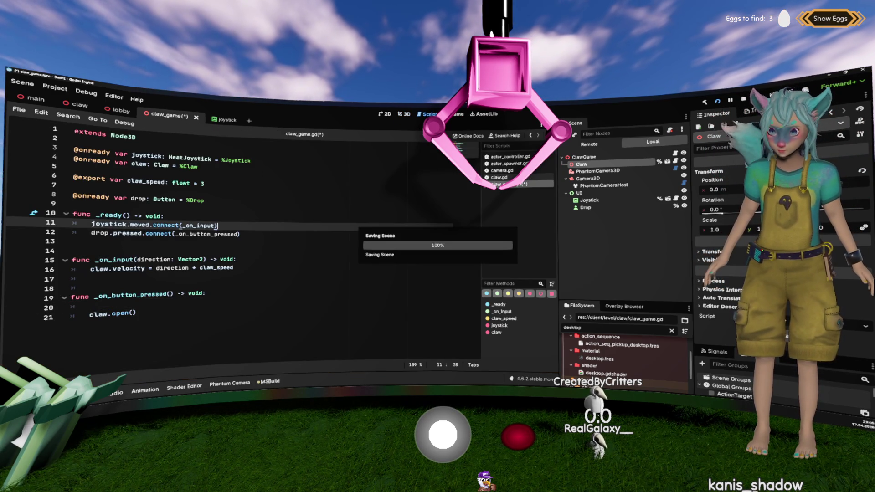